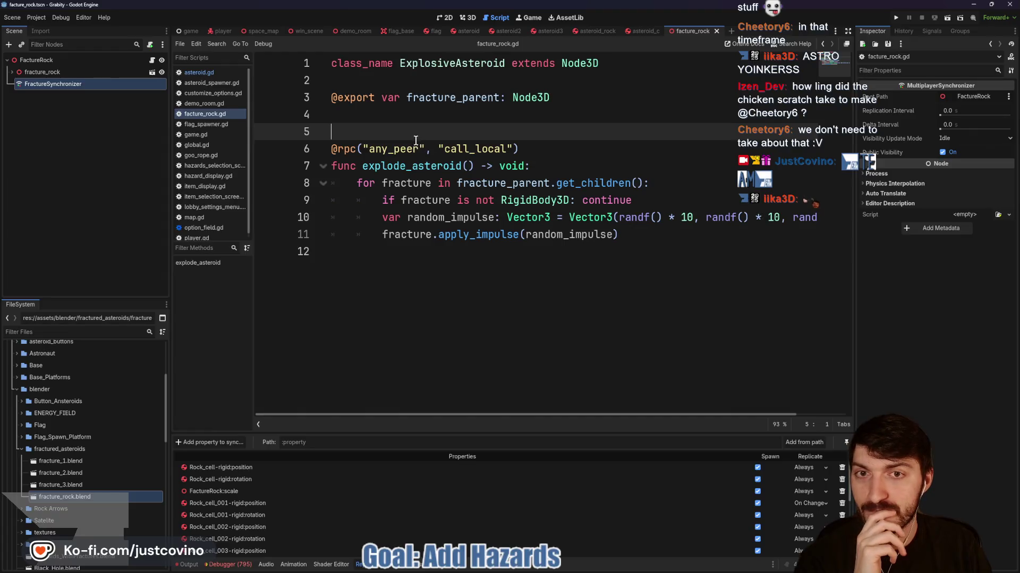
Expand fracture_rock in the Scene dock to list its Rock_cell pieces
click(451, 117)
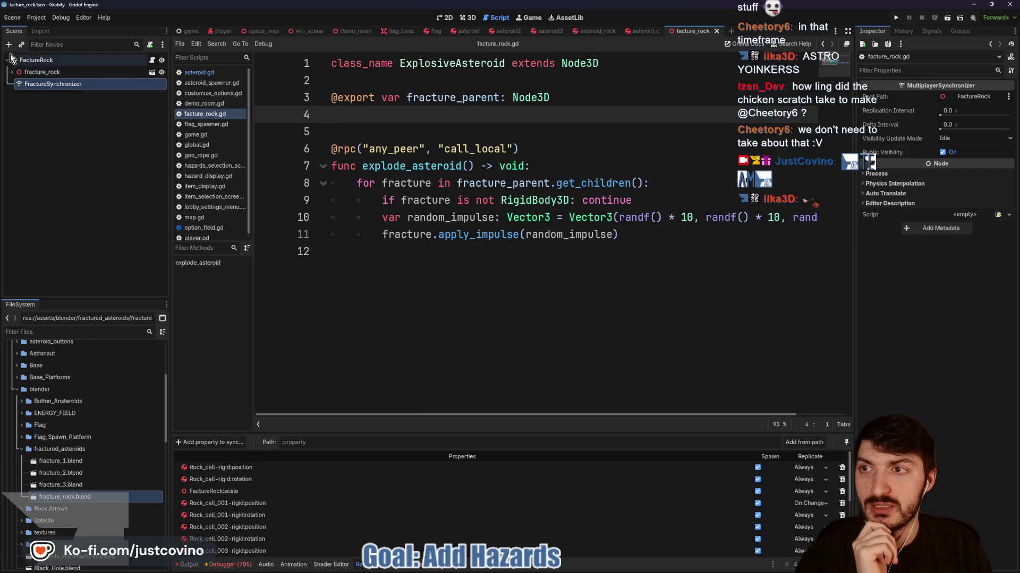
click(11, 71)
scroll(125, 215, down, 3)
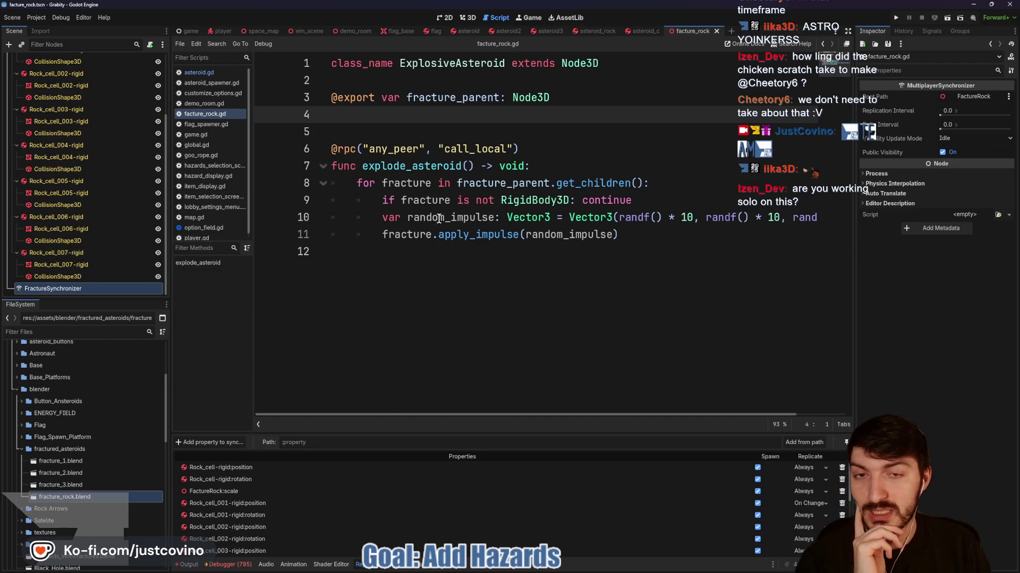
click(450, 125)
Inspect the flag_base and player scenes in 3D, orbiting around each model
click(397, 33)
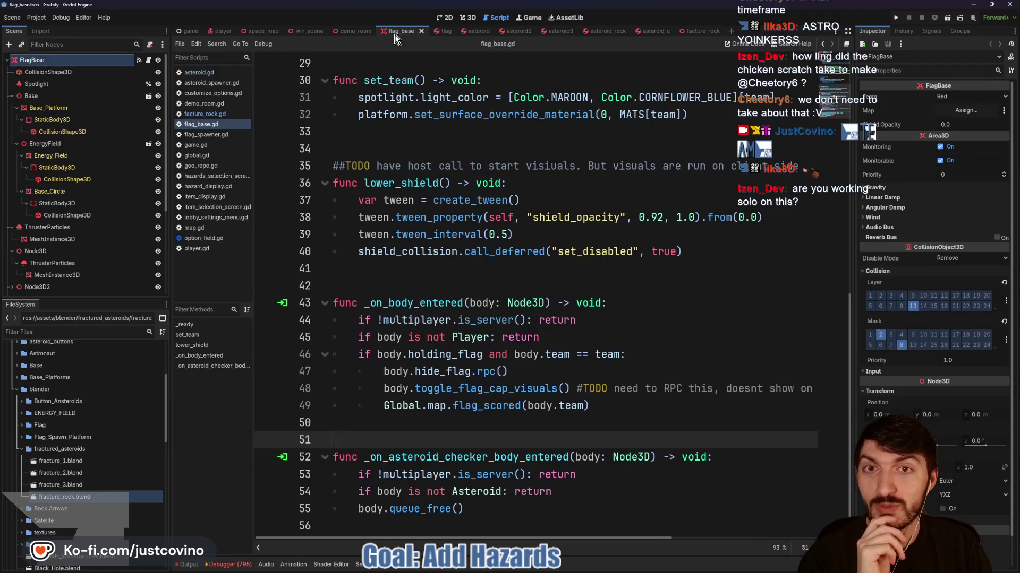
click(472, 17)
scroll(602, 234, down, 3)
mouse_move(587, 269)
mouse_down()
mouse_move(419, 263)
mouse_move(330, 175)
mouse_move(625, 257)
mouse_move(496, 275)
mouse_move(412, 268)
mouse_move(970, 259)
mouse_up()
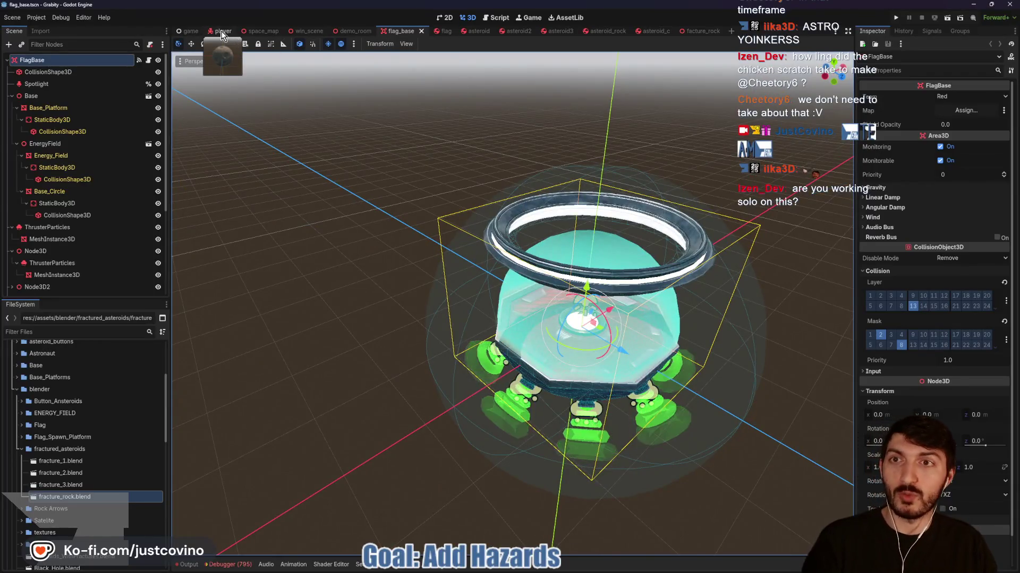
click(223, 31)
mouse_move(569, 258)
mouse_down()
mouse_move(558, 285)
mouse_move(403, 255)
mouse_up()
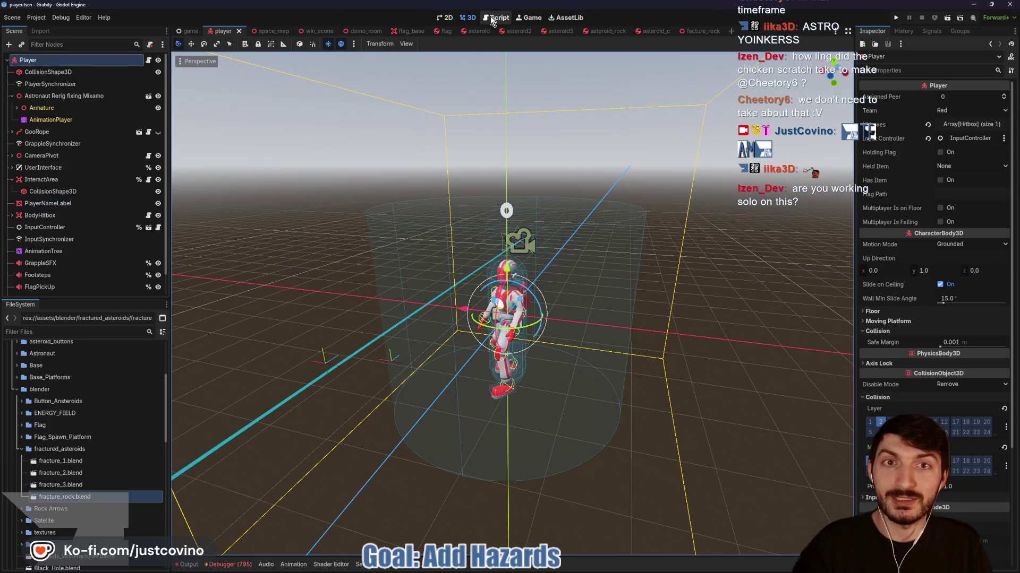
Orbit around the win platform in the win_scene 3D view
click(308, 34)
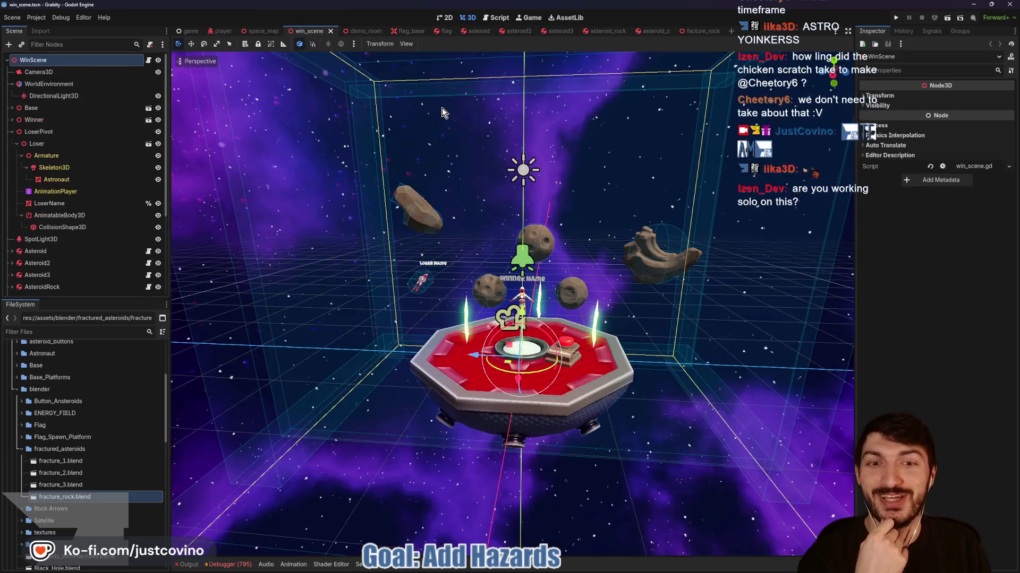
scroll(543, 284, up, 4)
mouse_move(548, 346)
mouse_down()
mouse_move(575, 323)
mouse_move(567, 194)
mouse_up()
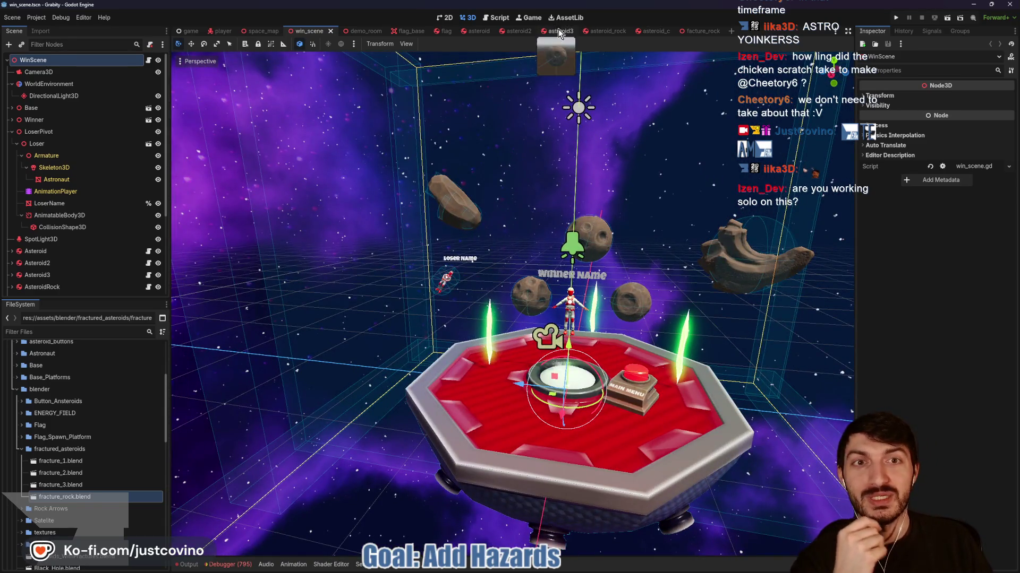
Switch through asteroid3 to the facture_rock scene and open FactureRock's attached script
click(556, 33)
click(700, 33)
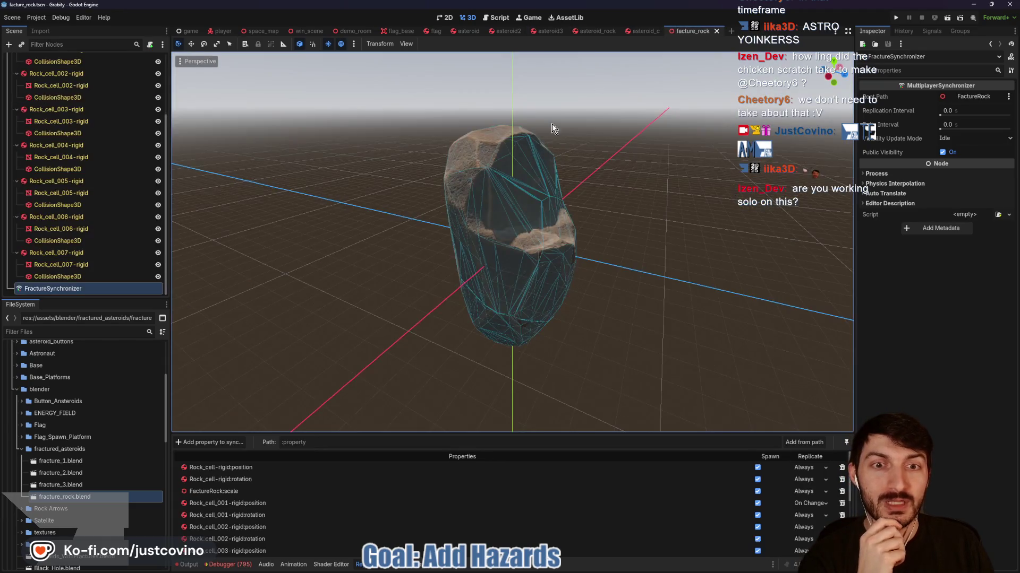
scroll(514, 219, down, 3)
scroll(380, 234, down, 2)
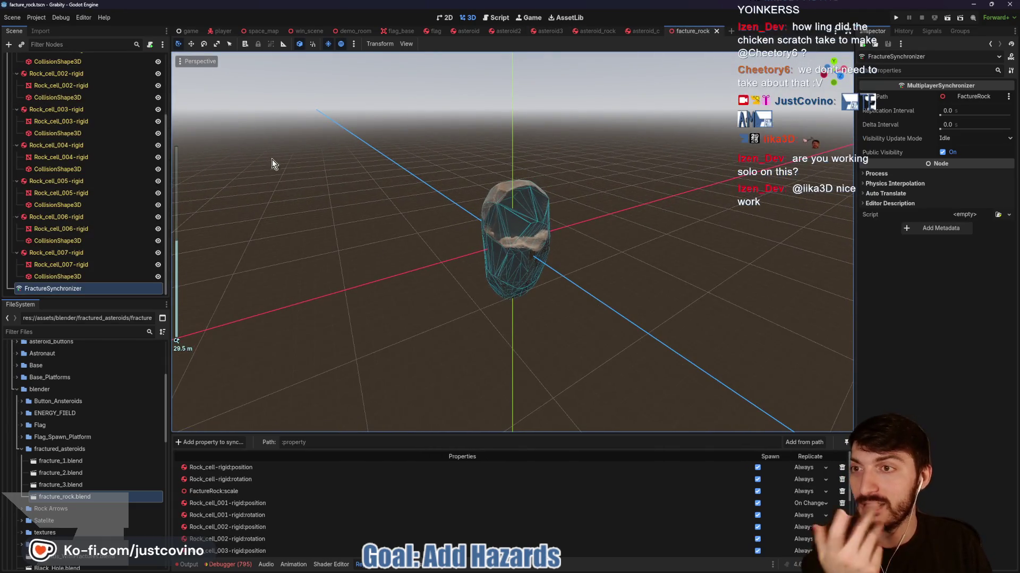
scroll(106, 191, up, 5)
click(149, 60)
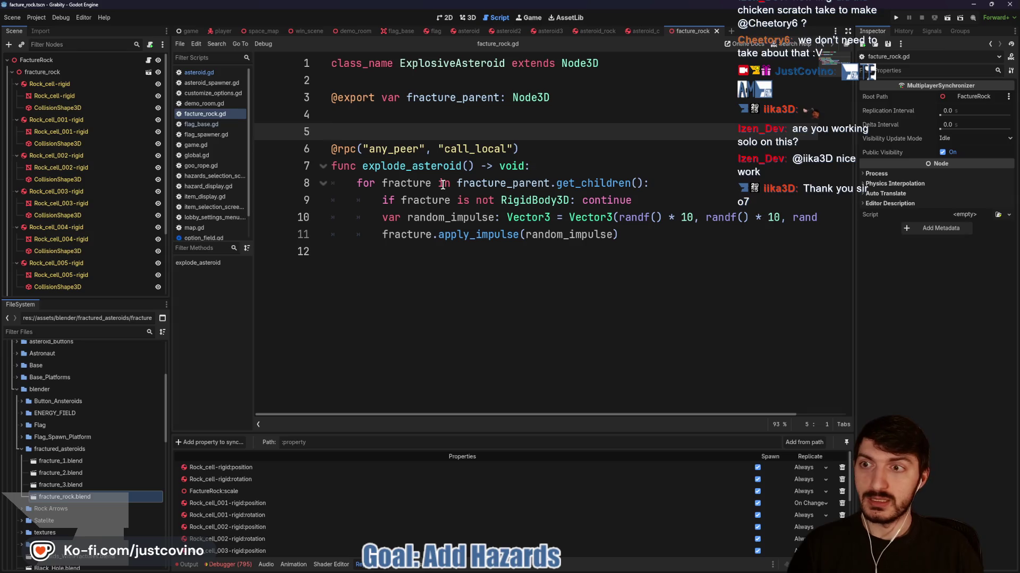
Insert blank lines after line 5 of facture_rock.gd, above explode_asteroid
key(Return)
key(Return)
key(Return)
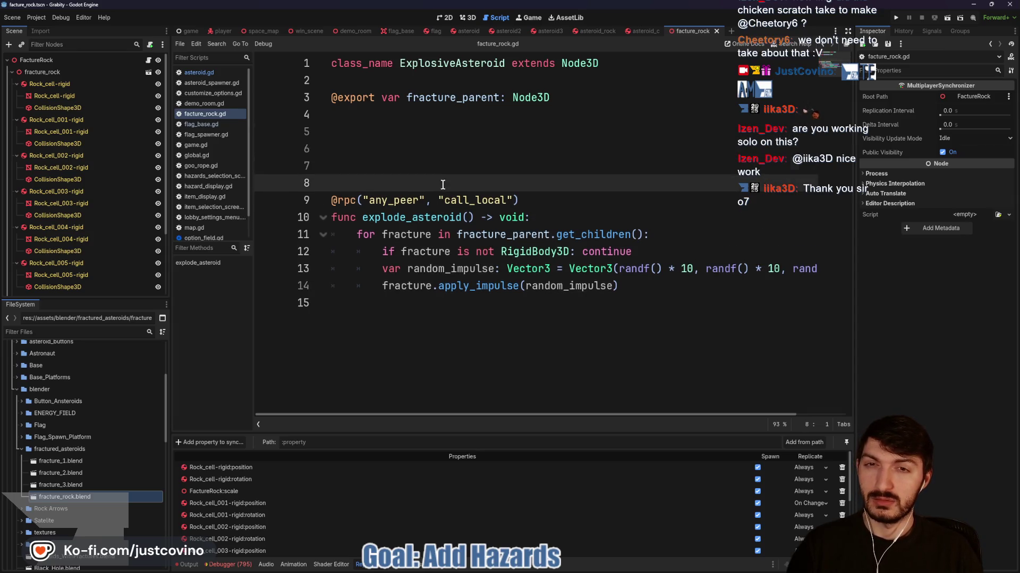
Declare var starting_positions: Array[Vector3] on line 5 of the script
key(Up)
key(Up)
key(Up)
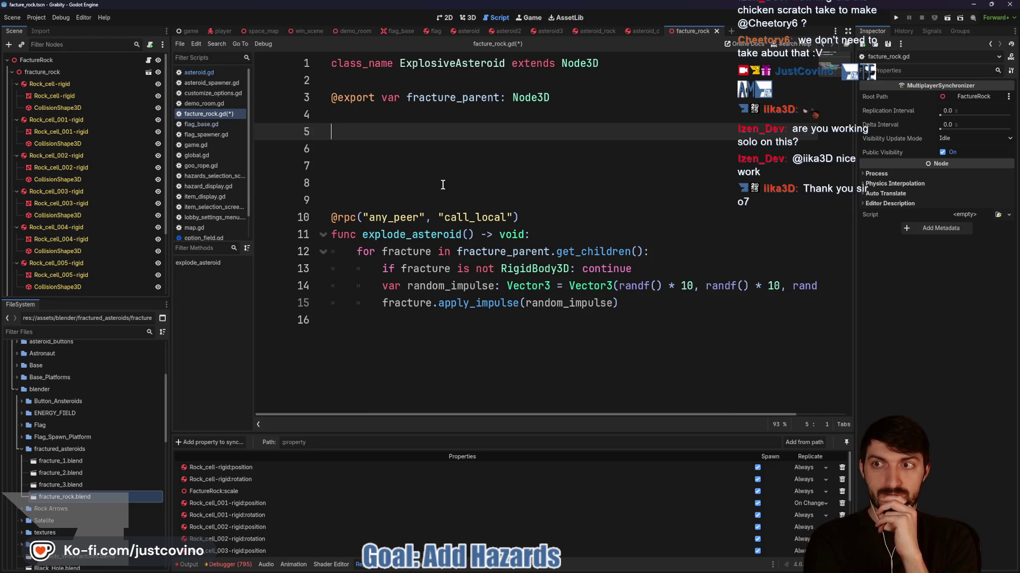
text(var)
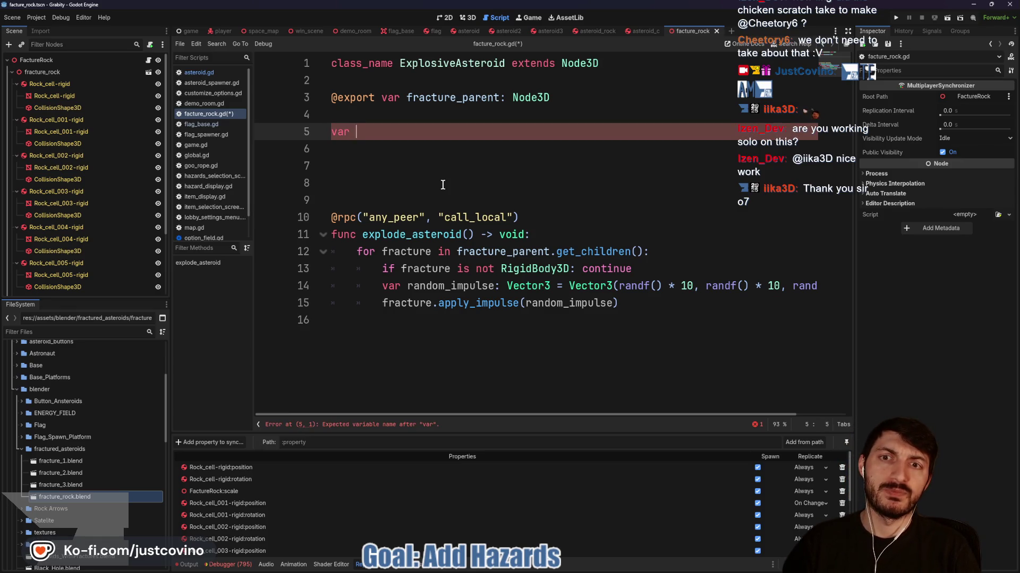
key(BackSpace)
key(BackSpace)
key(BackSpace)
key(BackSpace)
text(ting_positions:)
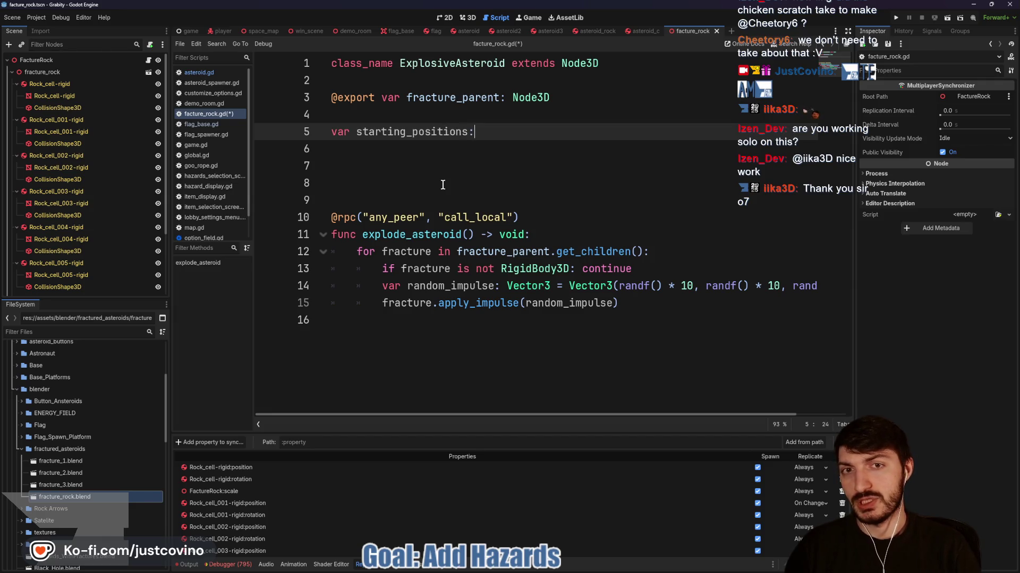
text( Array)
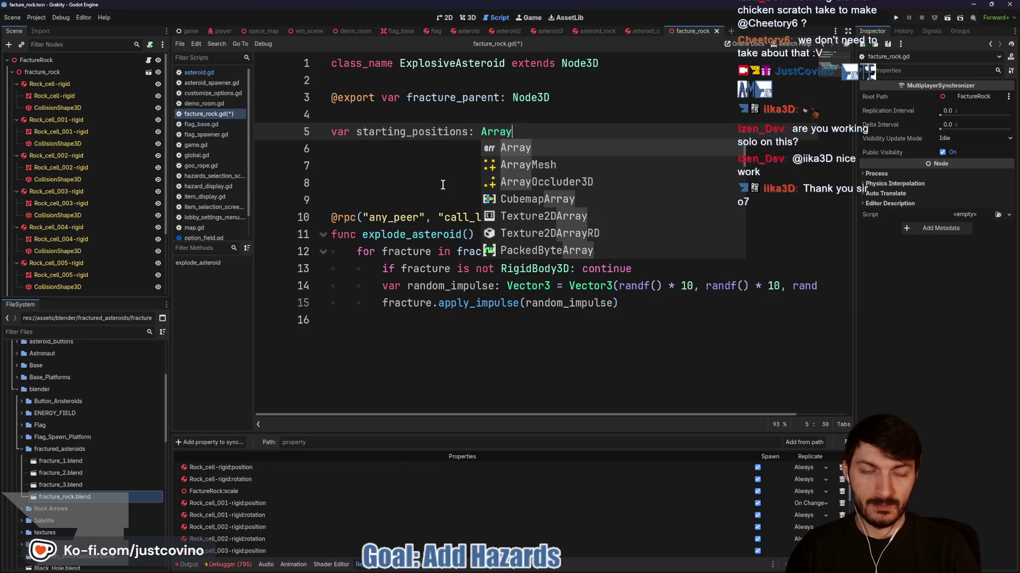
text([Vector3)
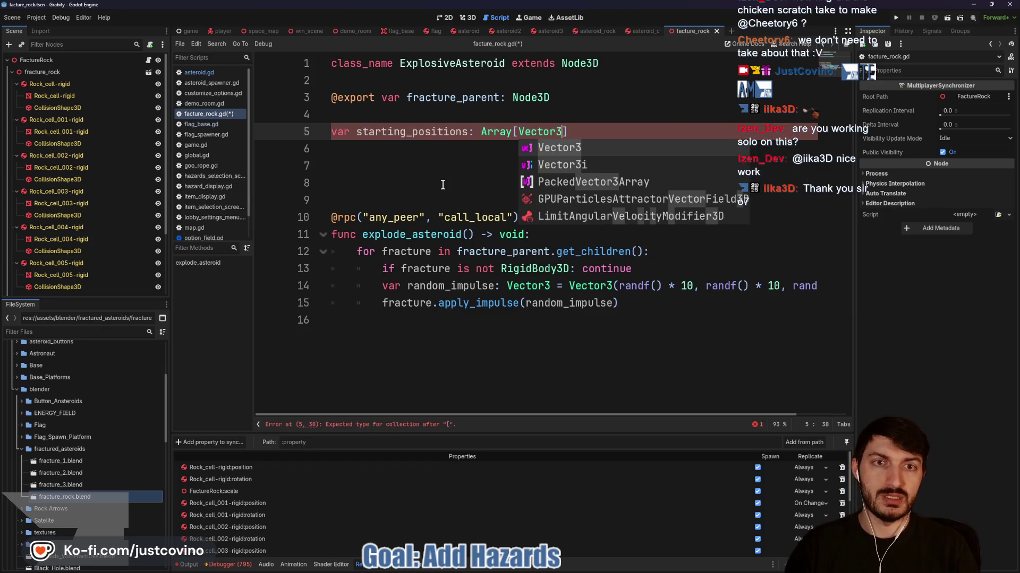
text(])
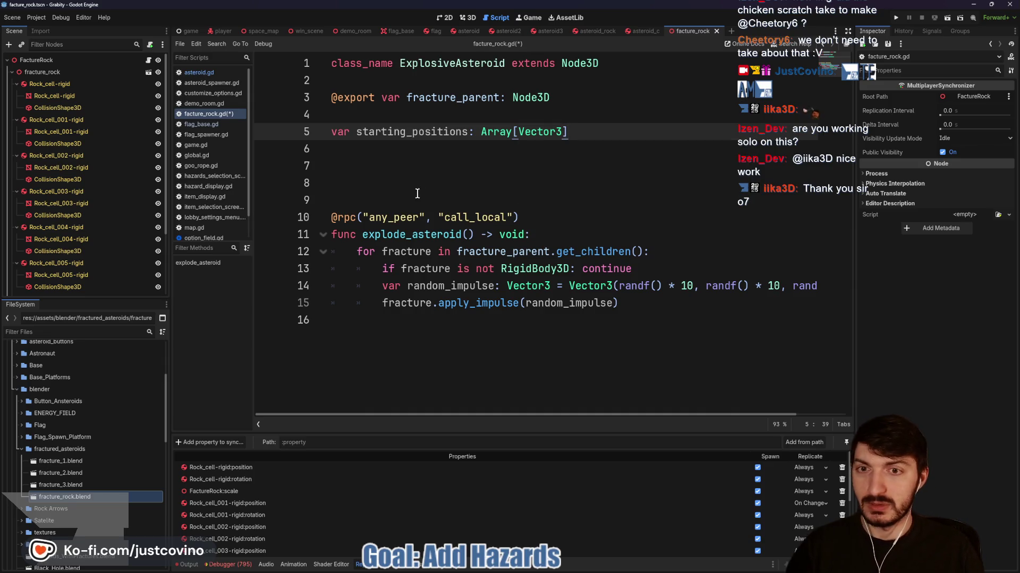
click(392, 182)
Write the header func set_starting_positions() -> void: on line 8 and start its body
text(func set_)
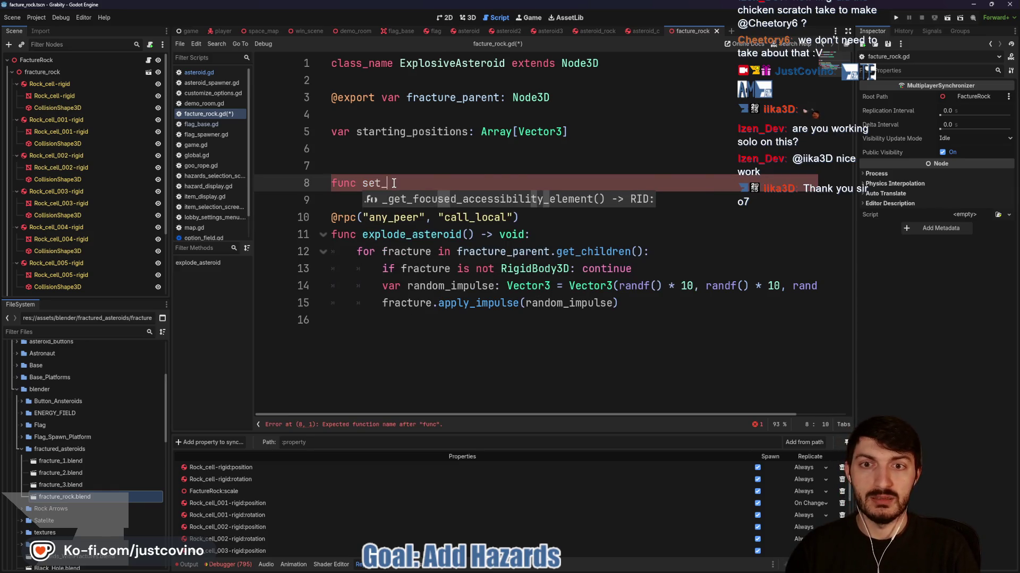
text(star)
text(_postiions() ->)
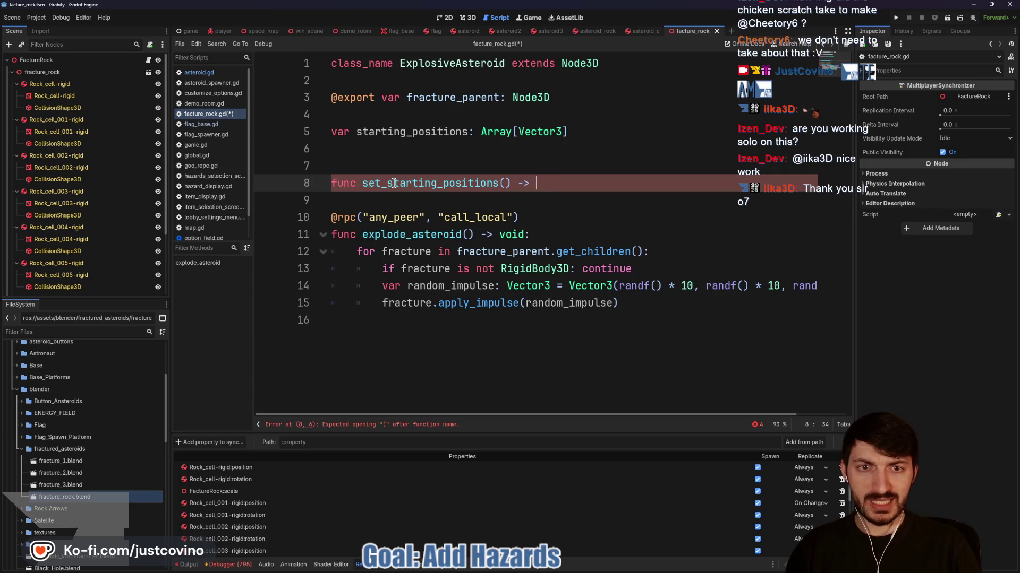
text(void:)
key(Return)
key(Return)
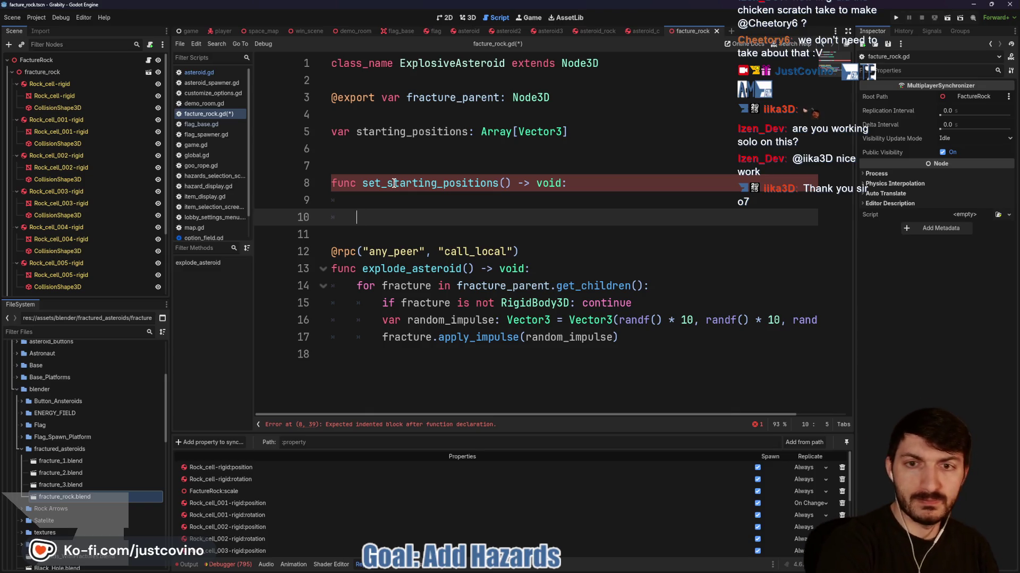
Write the loop for fracture in fracture_parent.get_children(): in the function body
click(415, 203)
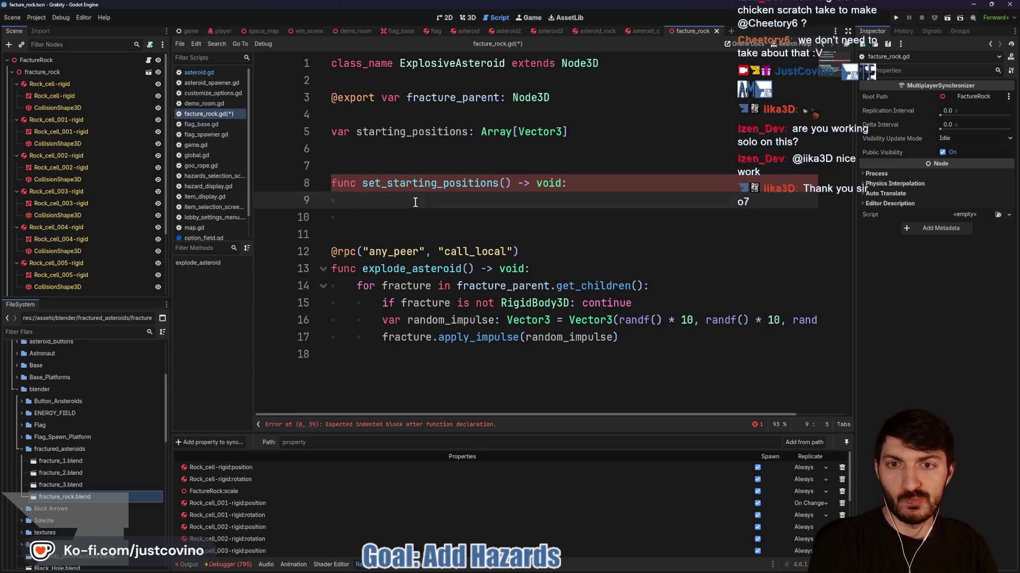
text(for f)
key(BackSpace)
key(BackSpace)
text(fra)
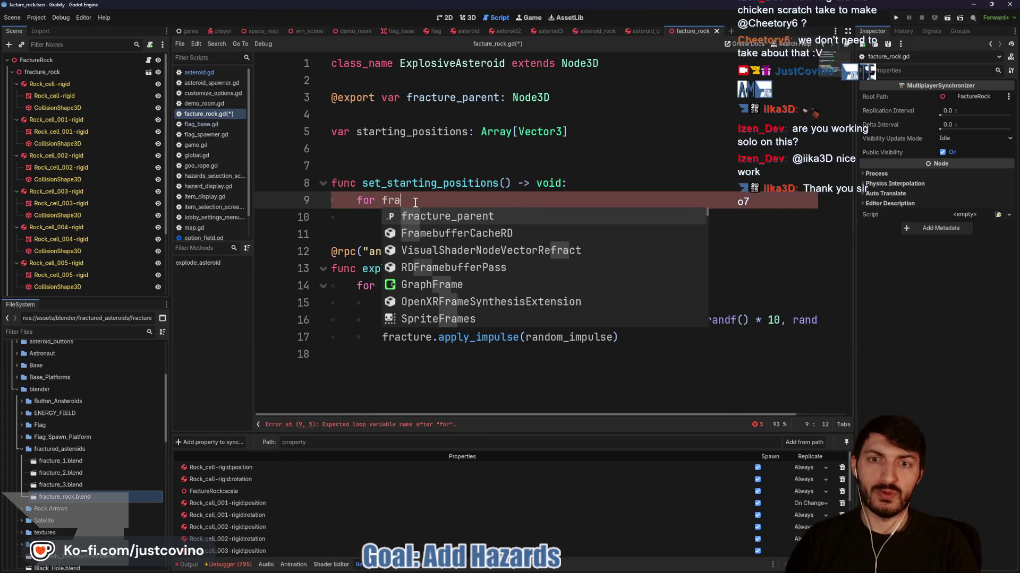
text(cture in fract)
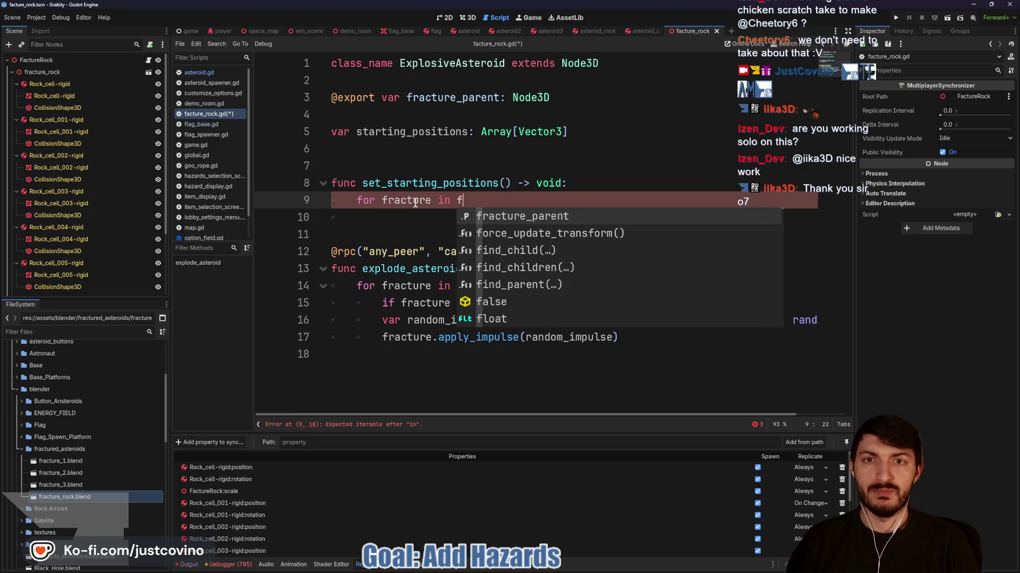
key(Return)
text(.get_children)
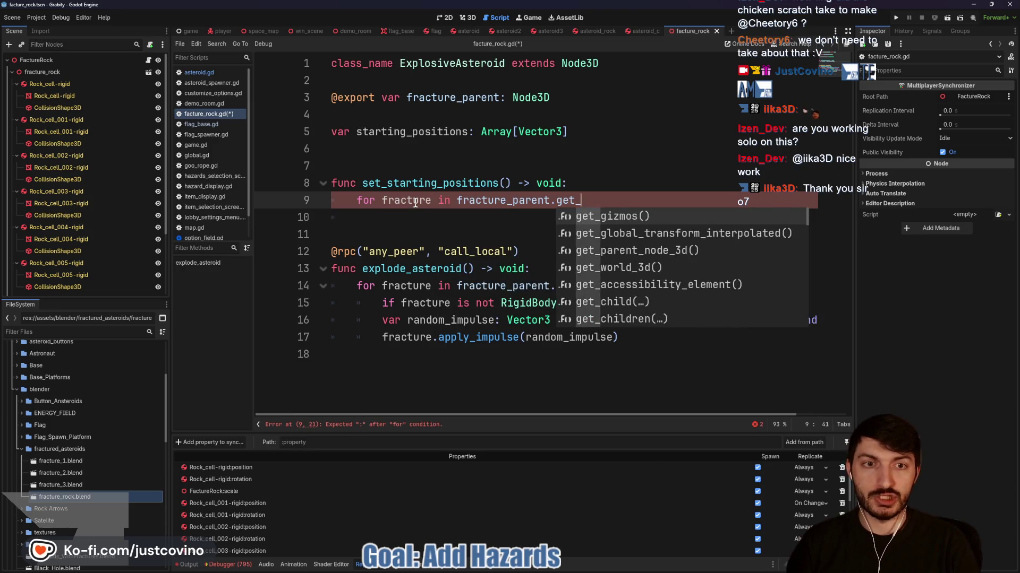
key(Return)
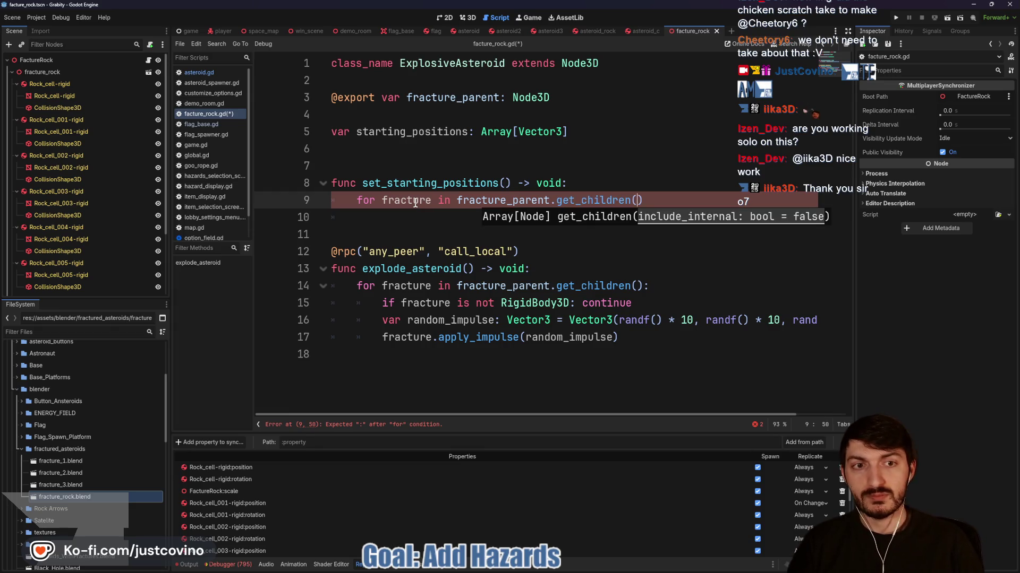
key(Return)
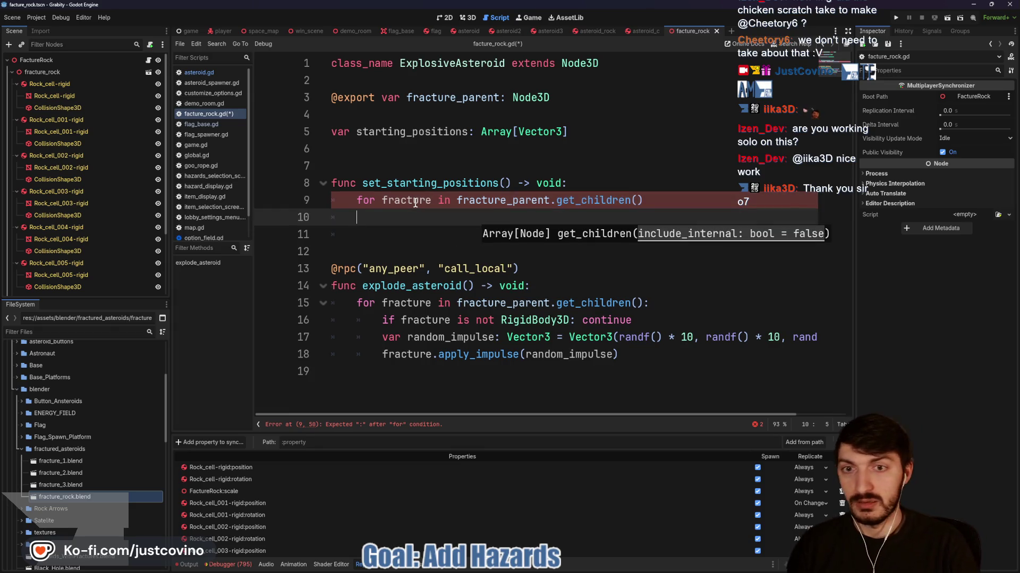
click(666, 197)
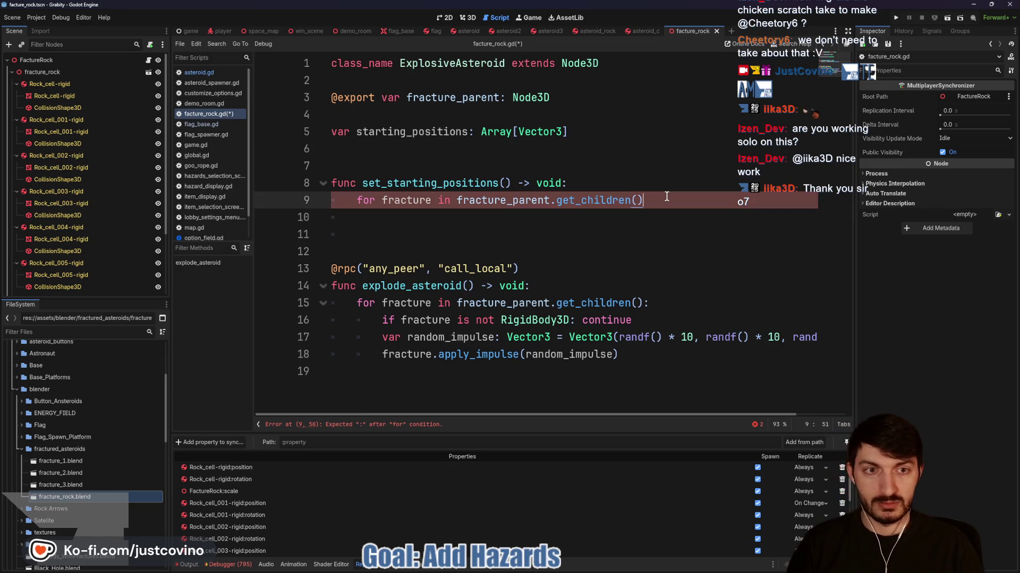
text(:)
key(Return)
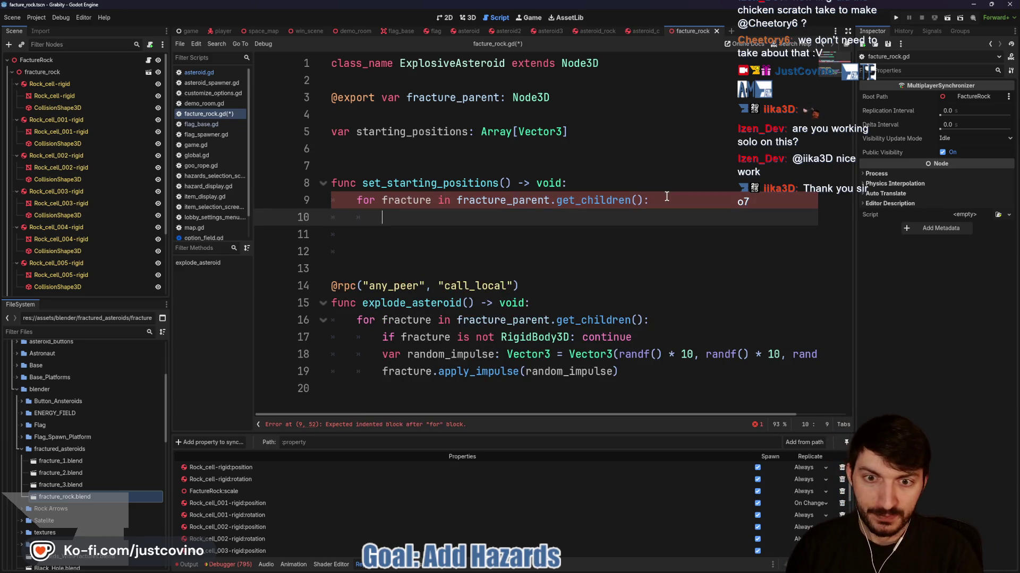
Skip children that aren't RigidBody3D with an 'if ... is not RigidBody3D: continue' check
text(if fract)
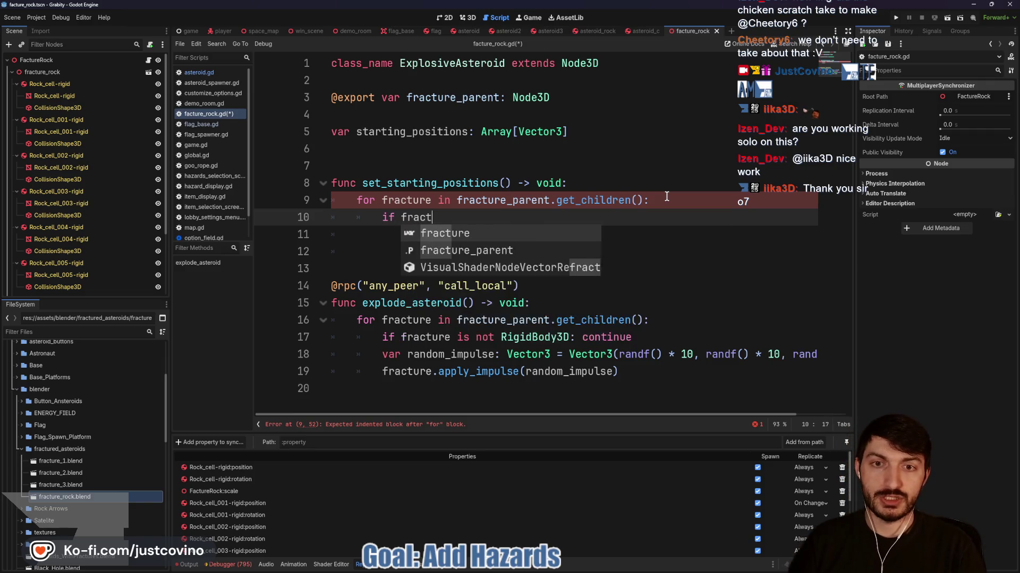
text(ure is not Rigid)
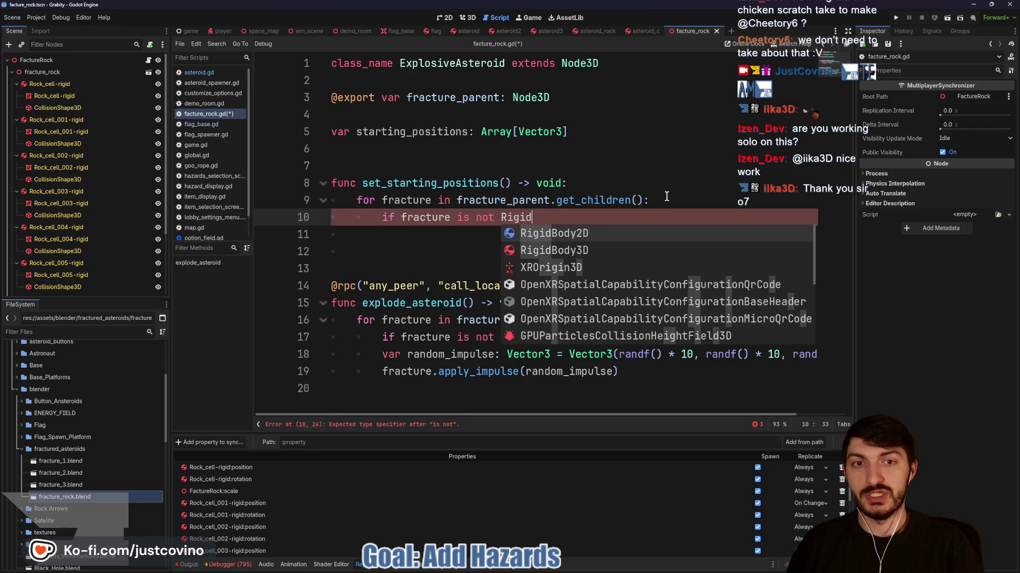
key(Return)
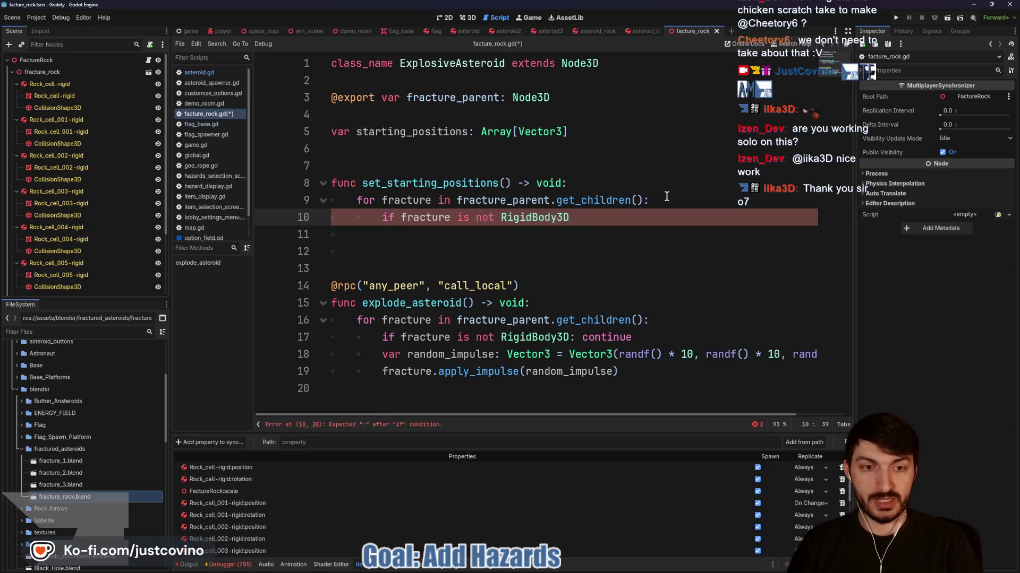
key(BackSpace)
key(BackSpace)
key(BackSpace)
text(: continue)
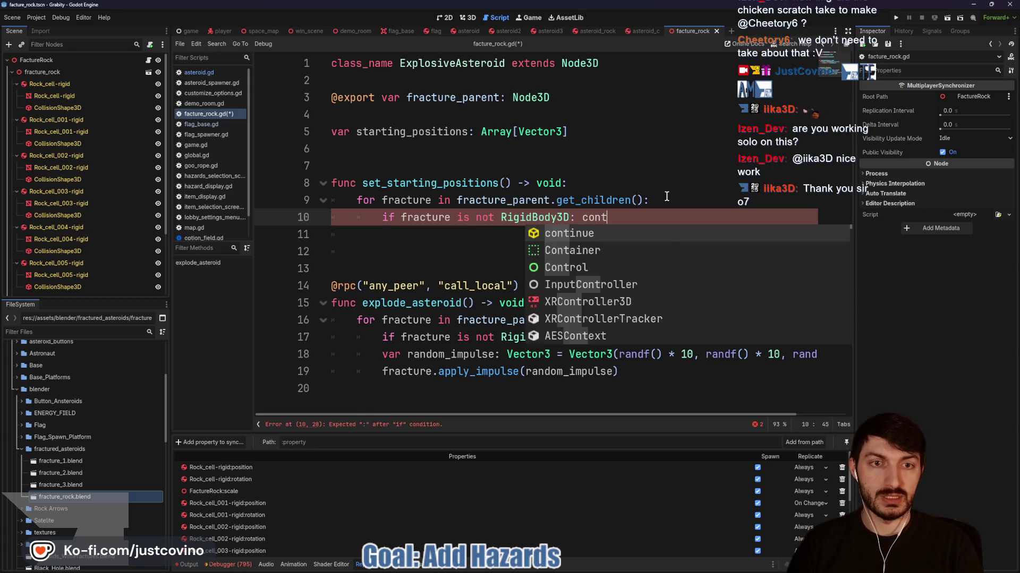
key(Return)
Store each piece's position in var starting_position: Vector3 = fracture.position
text(var star)
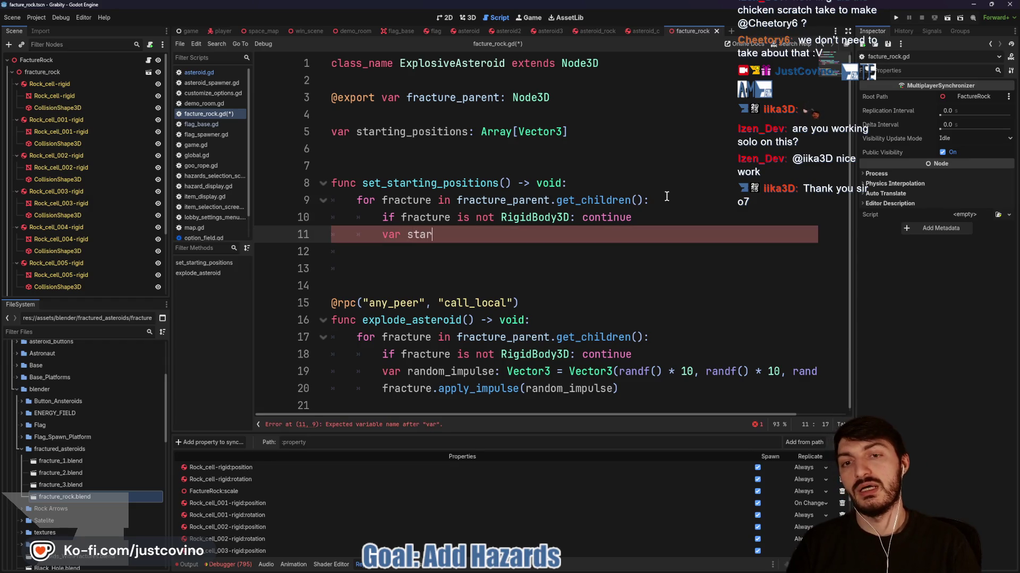
key(BackSpace)
key(BackSpace)
key(BackSpace)
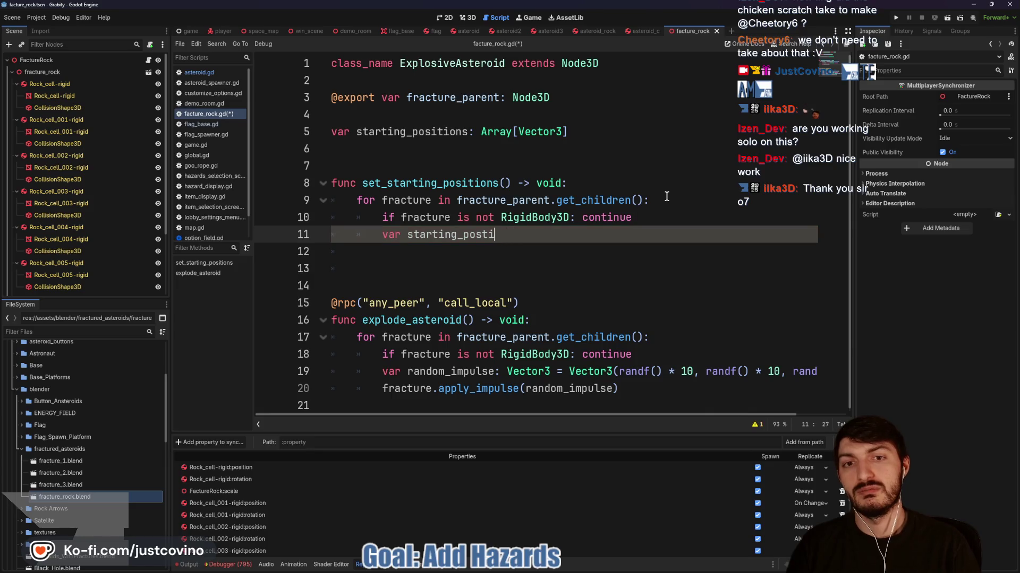
text(tion)
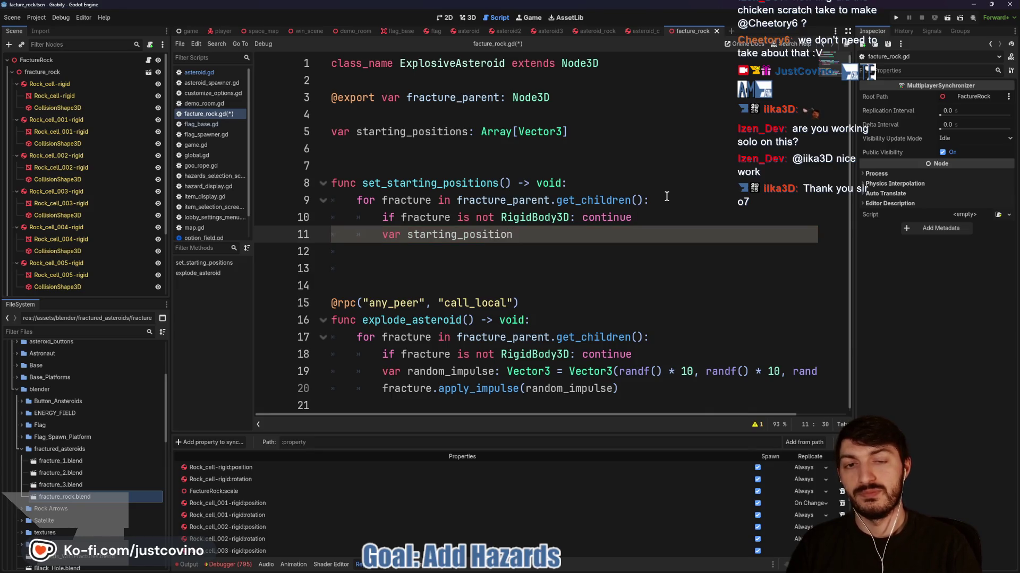
text(: Vector)
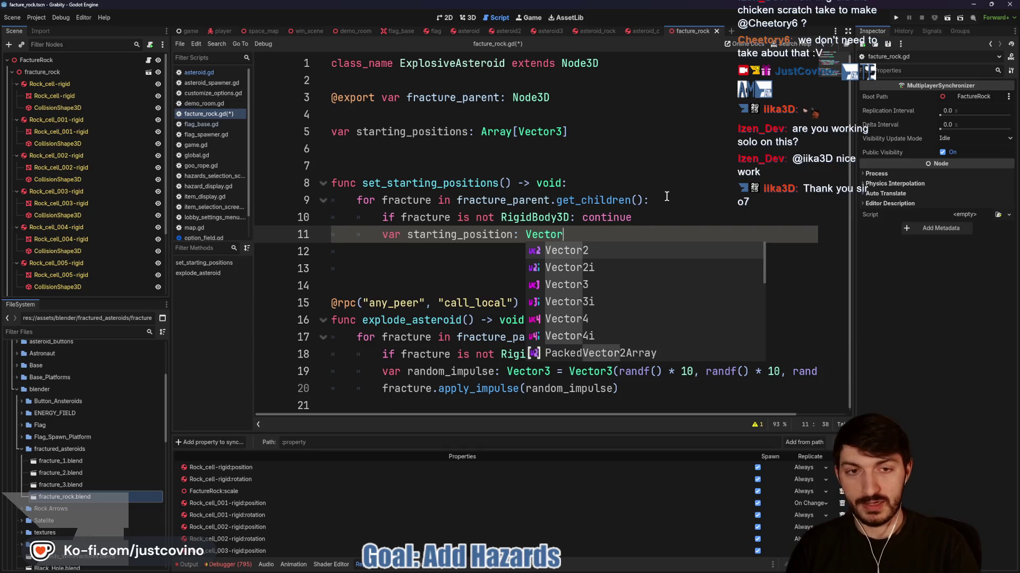
text(3 = frac)
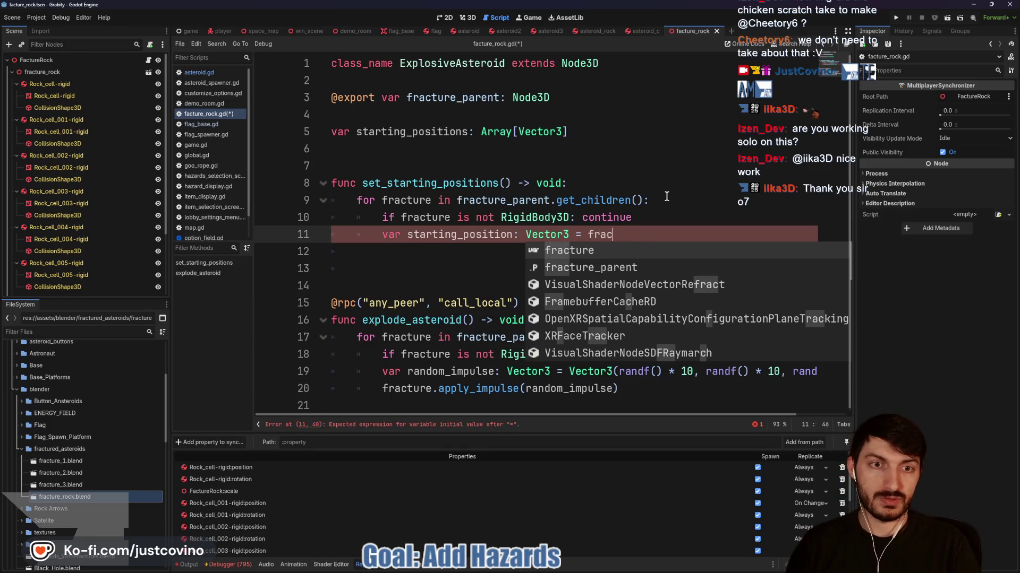
text(ture.position)
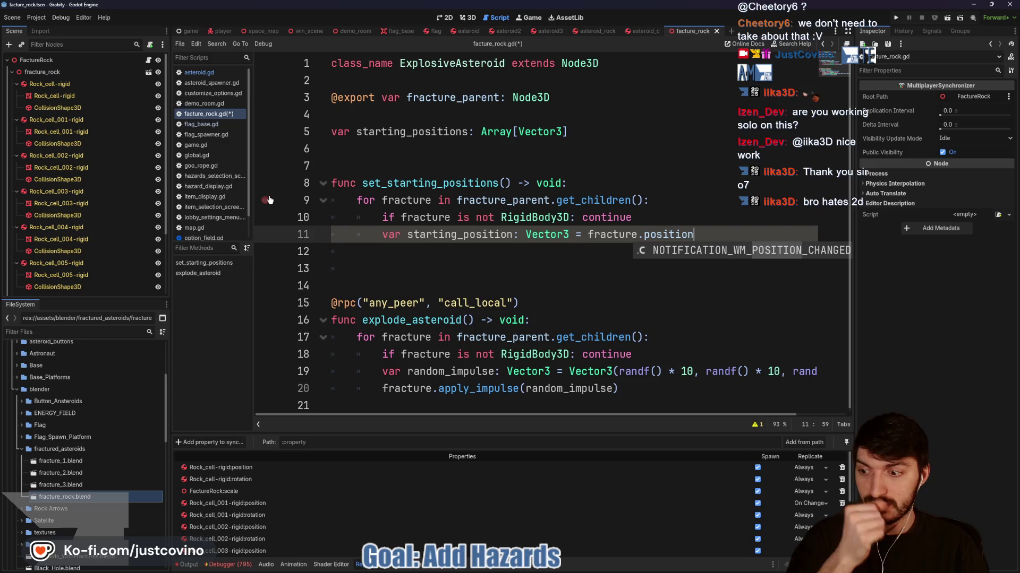
click(707, 232)
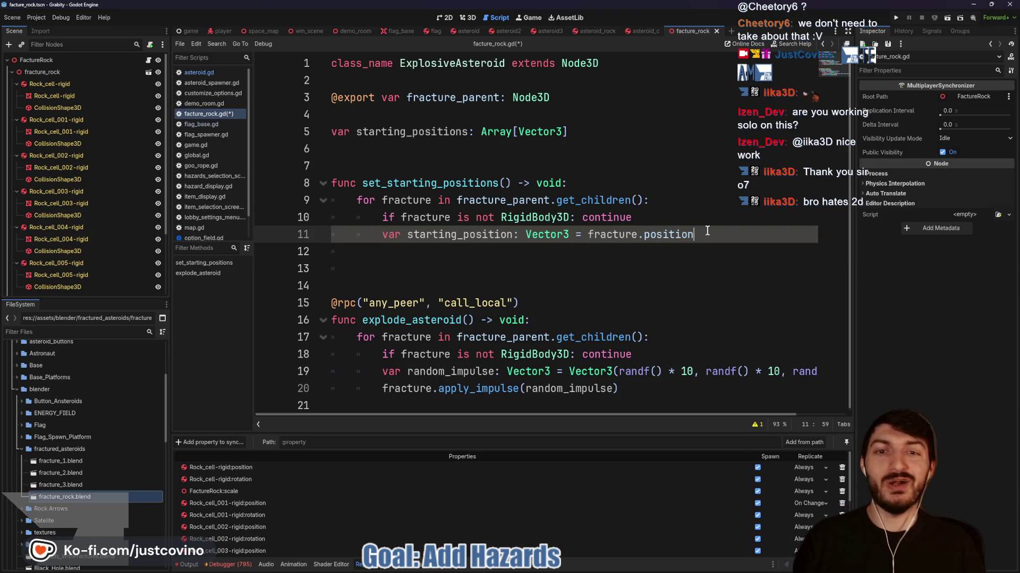
Append starting_position to the starting_positions array inside the loop
key(Return)
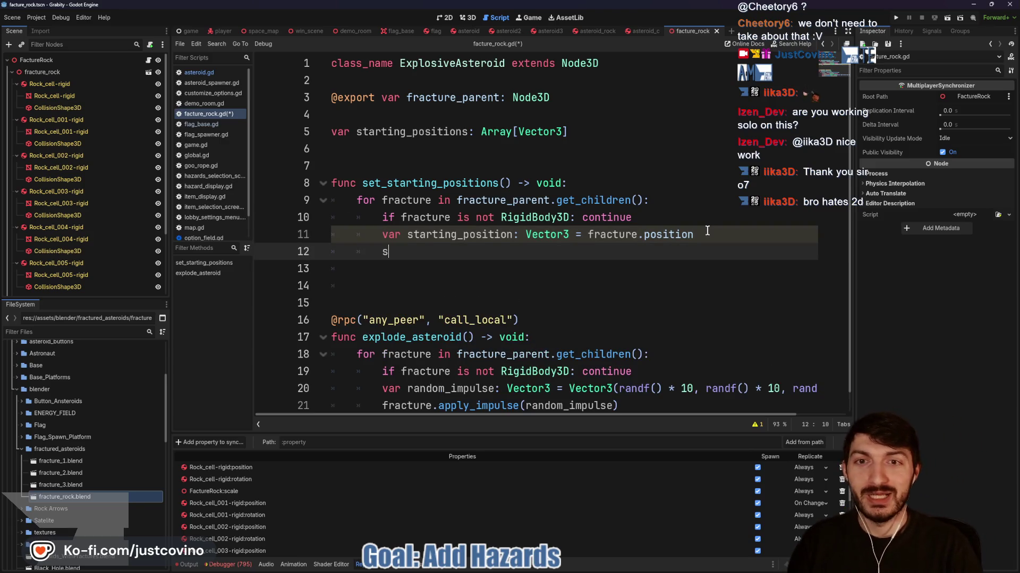
text(tart)
key(Return)
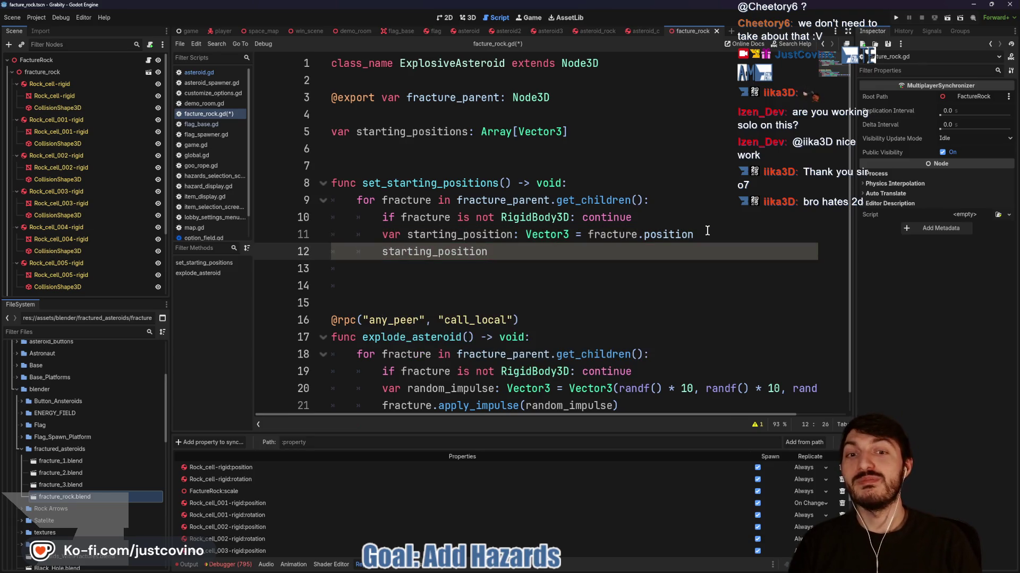
text(.ap)
key(BackSpace)
key(BackSpace)
key(BackSpace)
key(BackSpace)
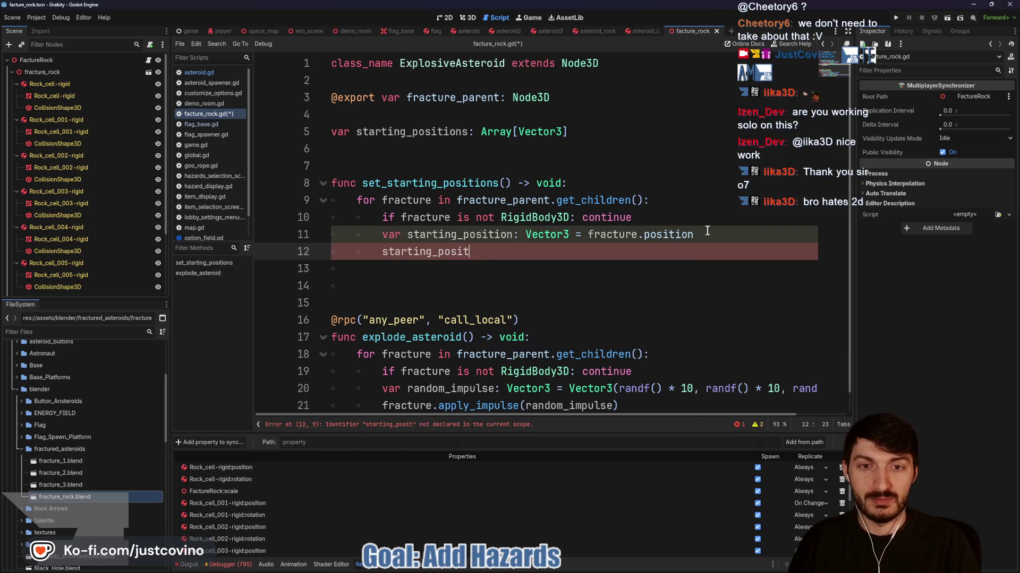
text(ions)
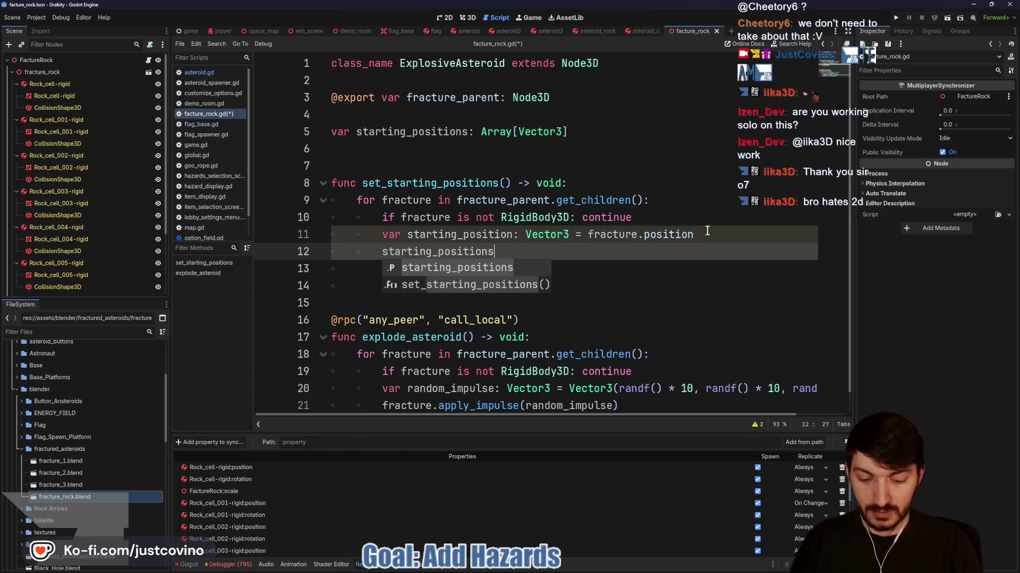
text(.appen)
key(Return)
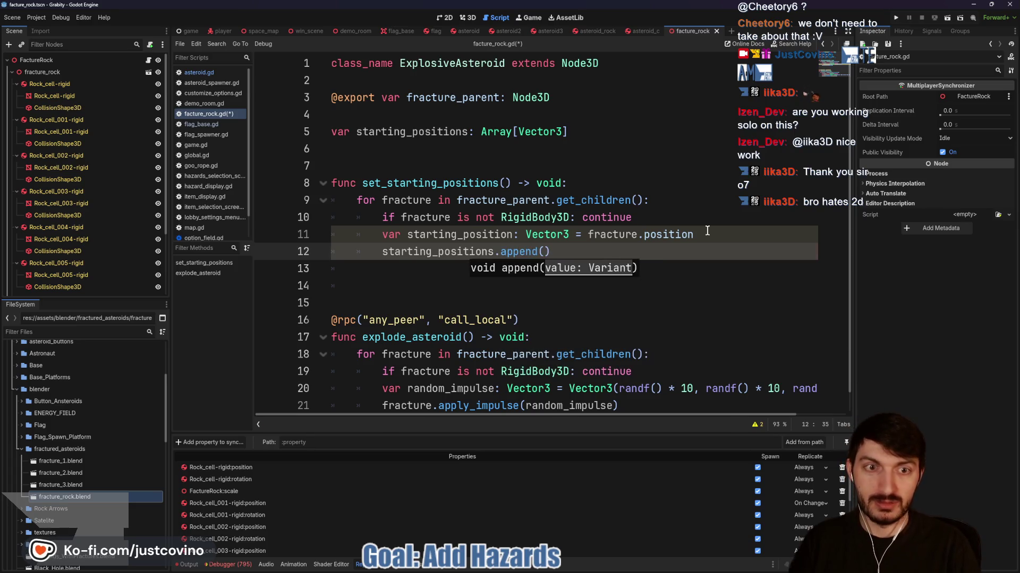
text(starting)
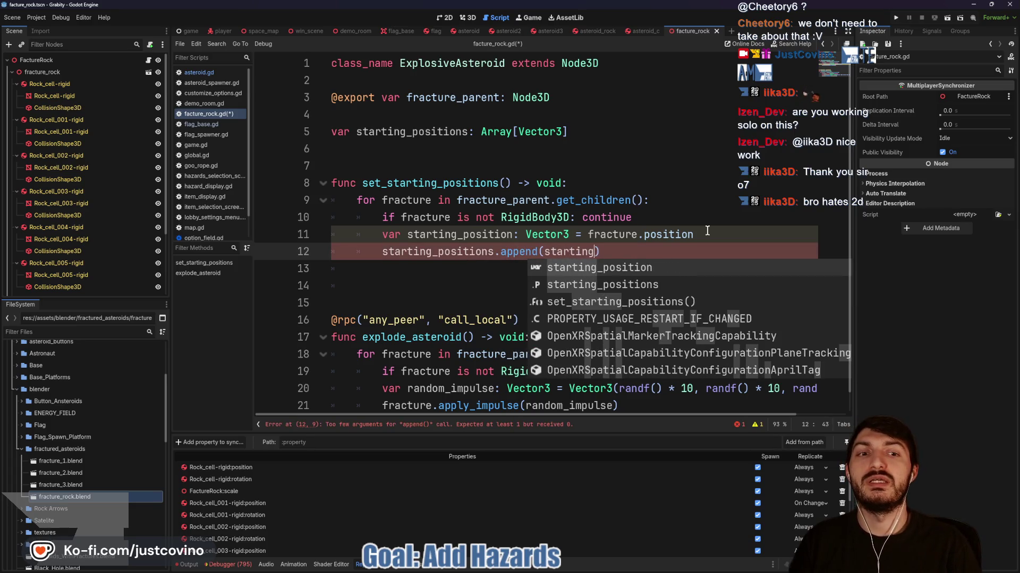
key(Return)
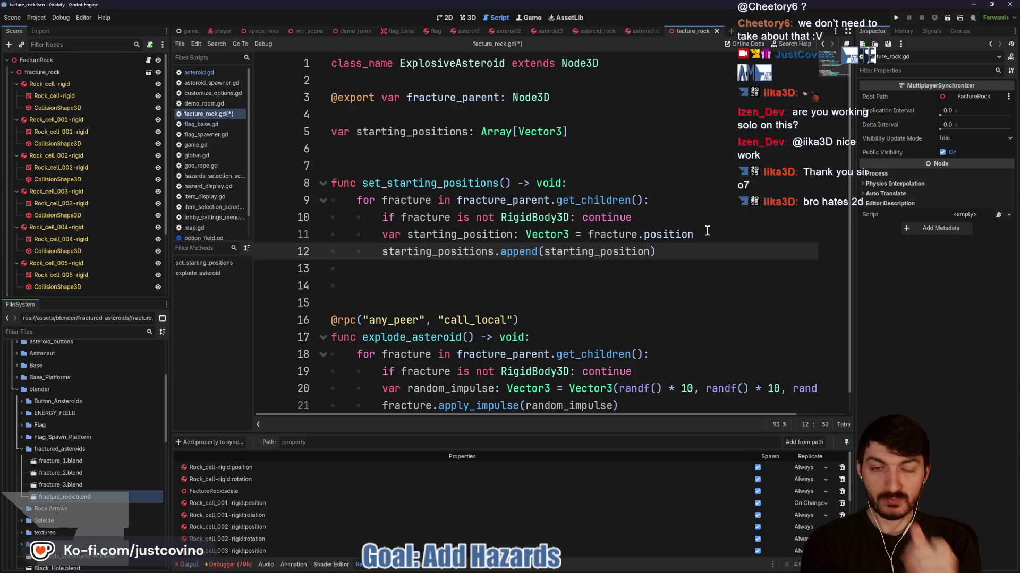
click(360, 155)
Write a _ready() -> void function calling set_starting_positions(), then save with Ctrl+S
key(Return)
key(Return)
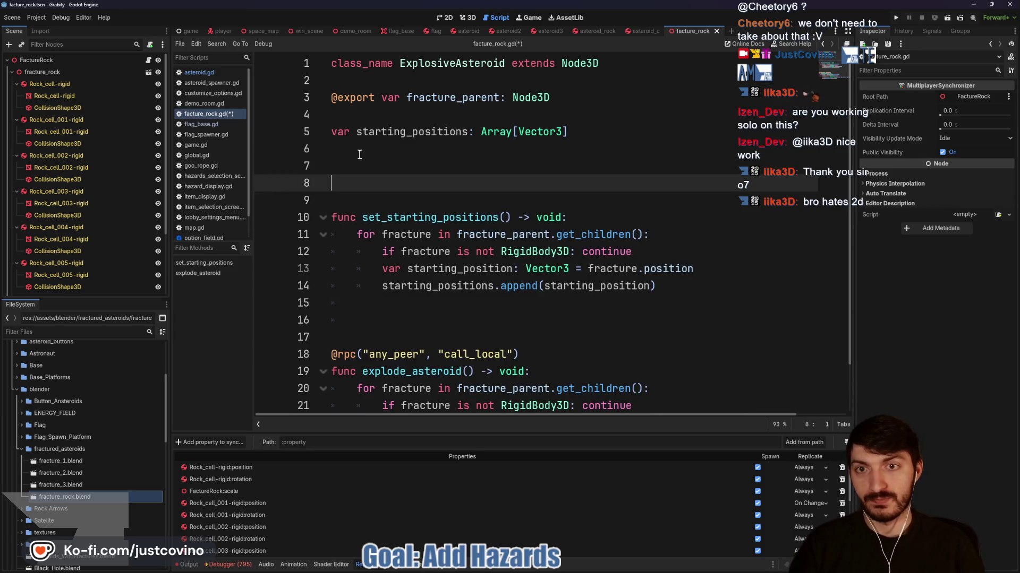
key(Up)
text(func _)
key(Return)
key(Return)
text(s)
key(Return)
click(403, 211)
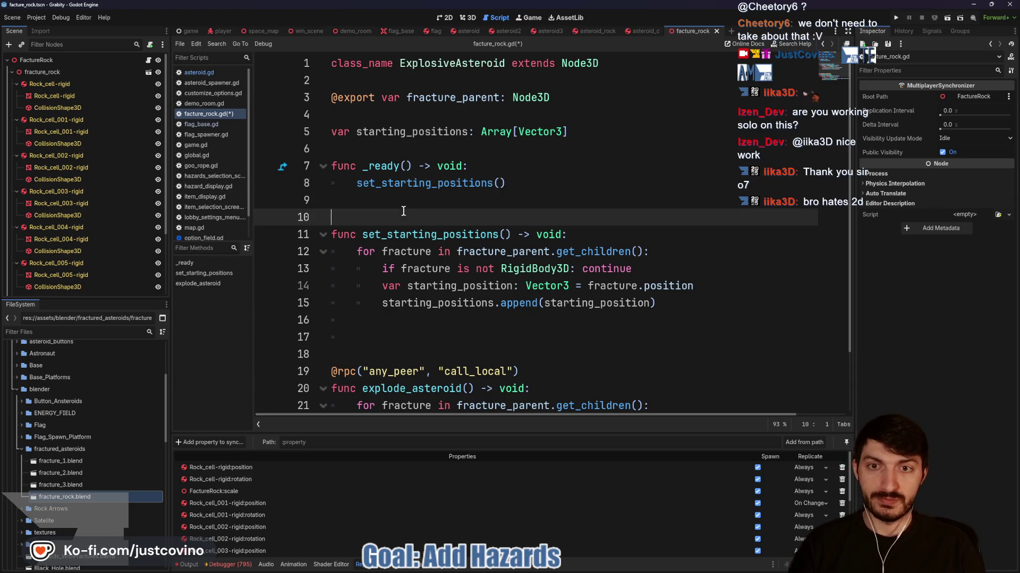
key(ctrl+s)
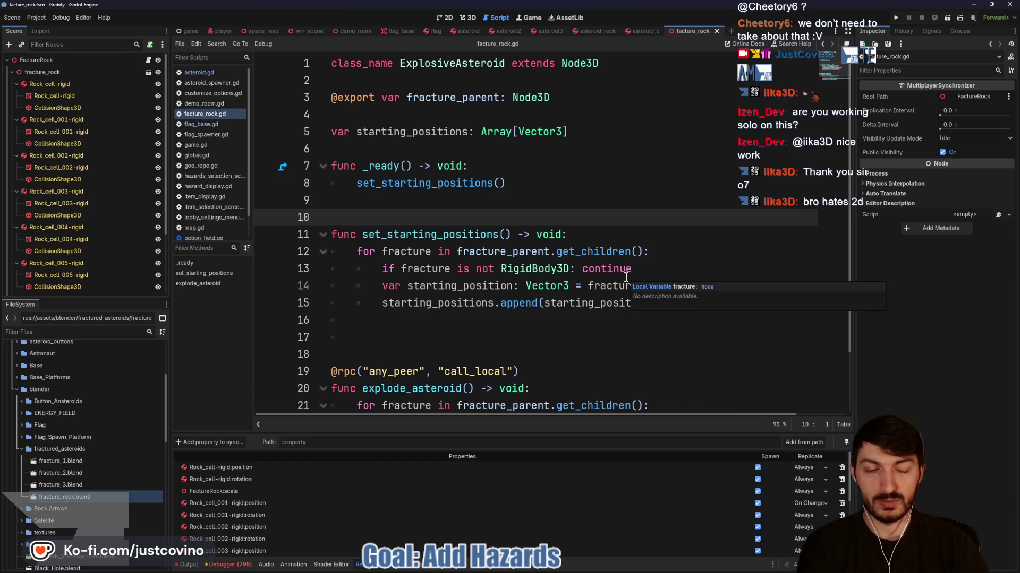
scroll(414, 281, down, 2)
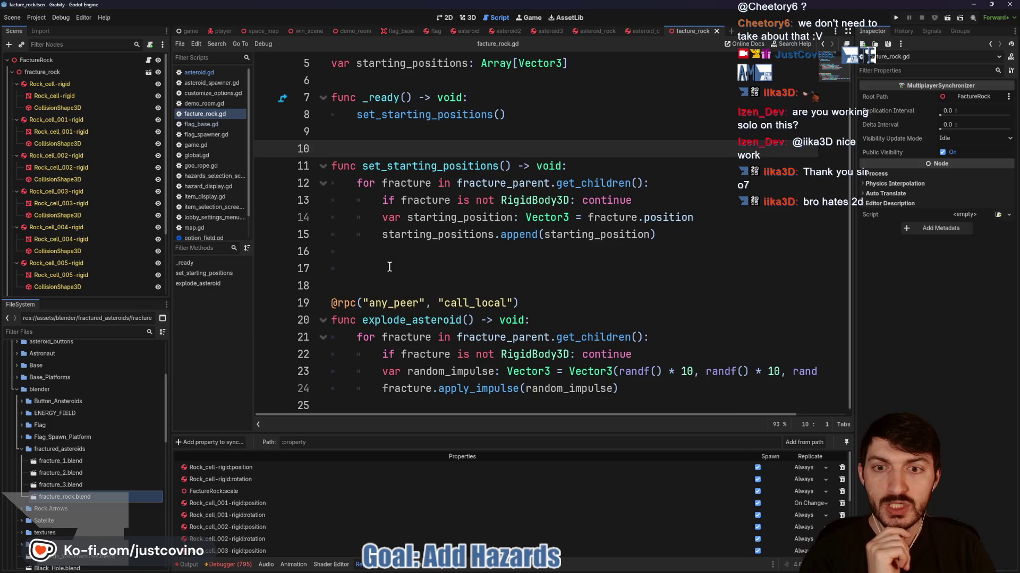
Declare func reset_asteroid() -> void: with a for loop over fracture_parent.get_children()
click(386, 266)
drag(358, 263, 327, 250)
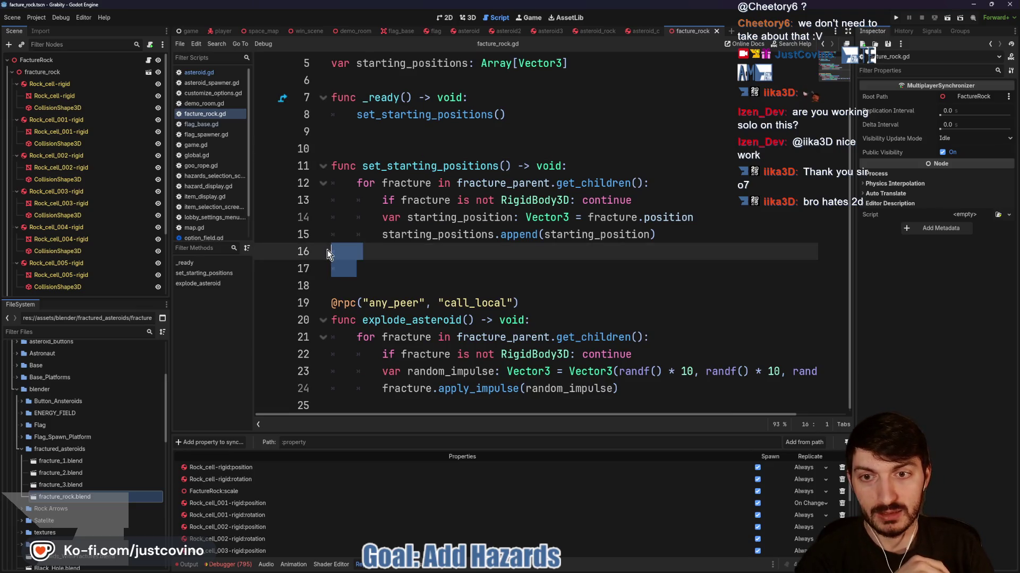
key(Return)
key(Up)
text(func reset_)
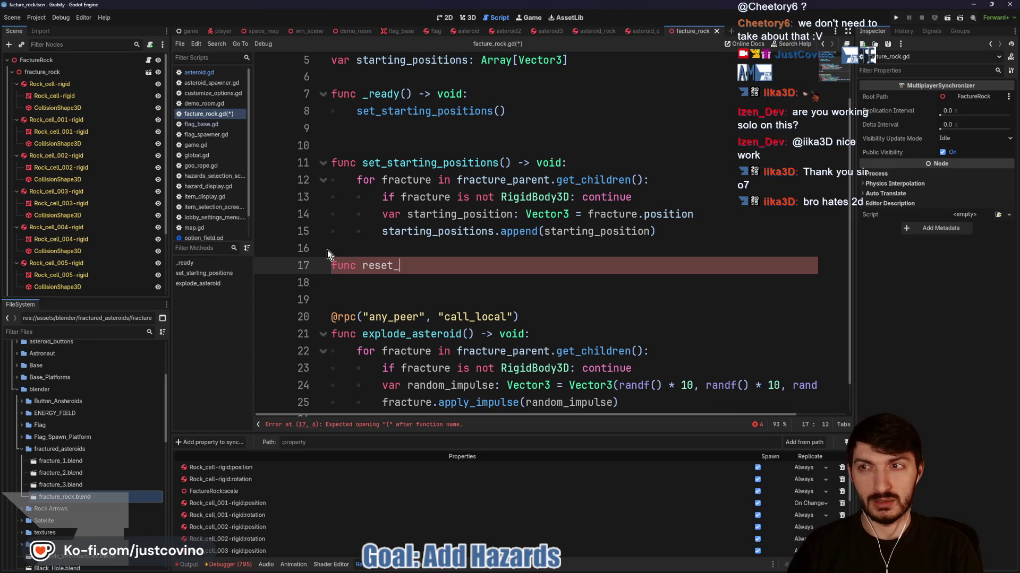
text(aster)
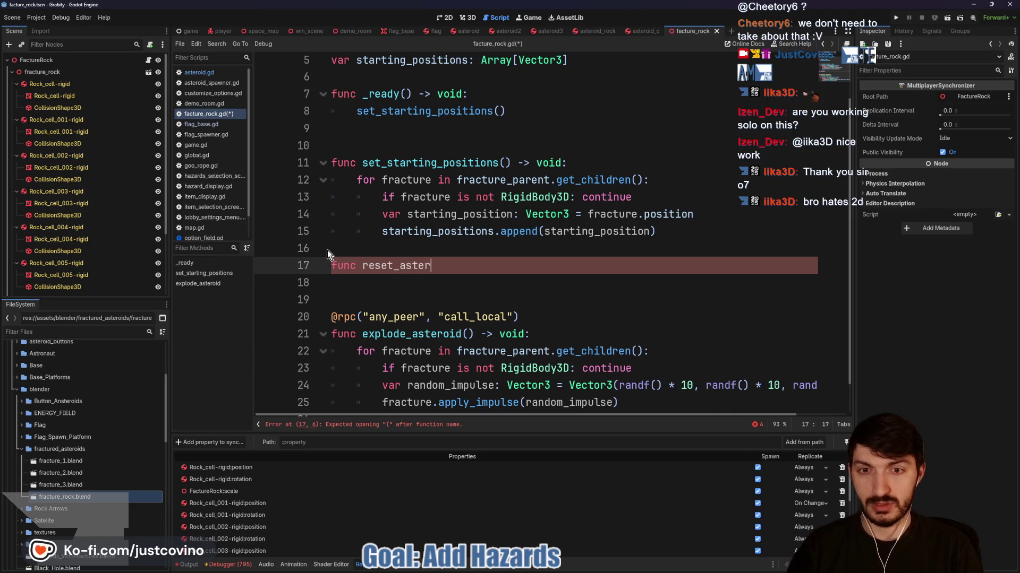
text(oid() -> void:)
key(Return)
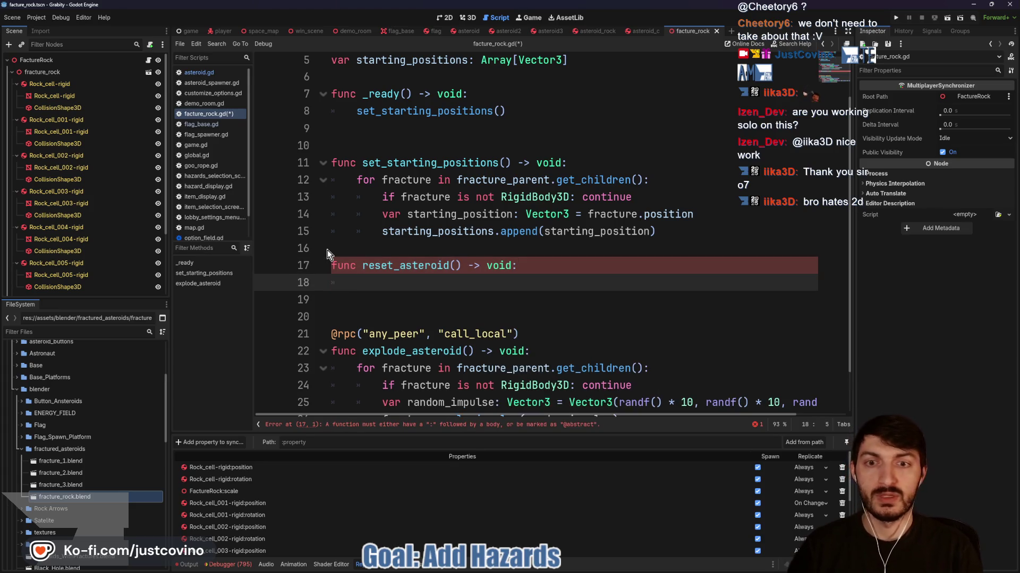
text(for fractu)
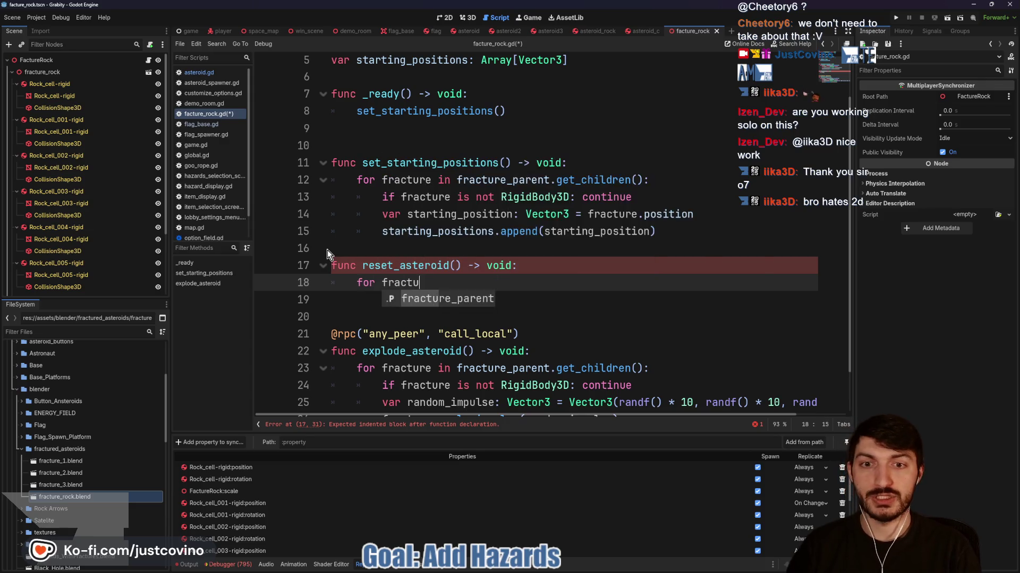
text(re in fracture_parent)
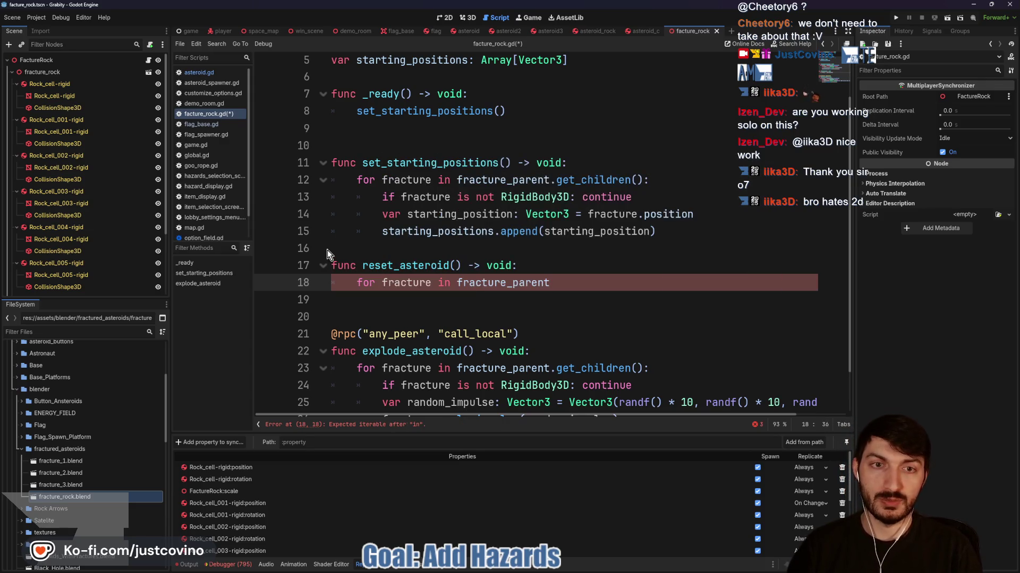
text(.get_children)
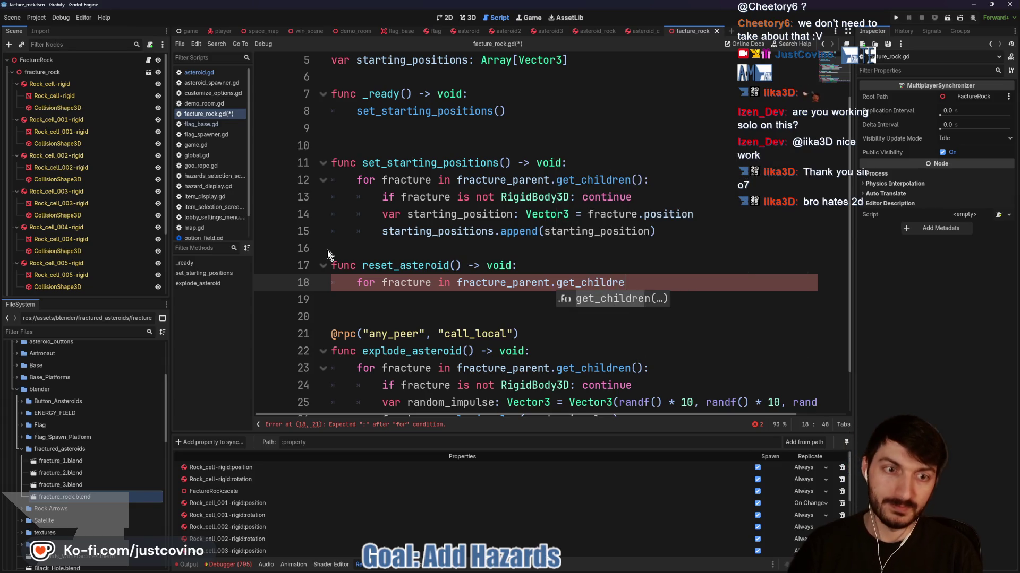
key(Return)
text(:)
key(Return)
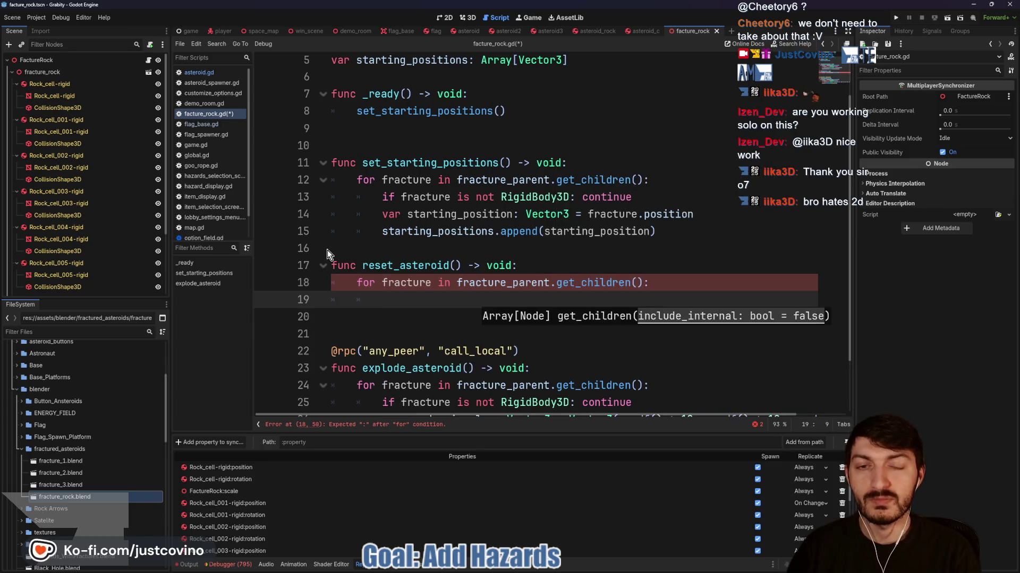
Add 'if fracture is not RigidBody3D: continue' and begin a fracture.position line
text(if fracture )
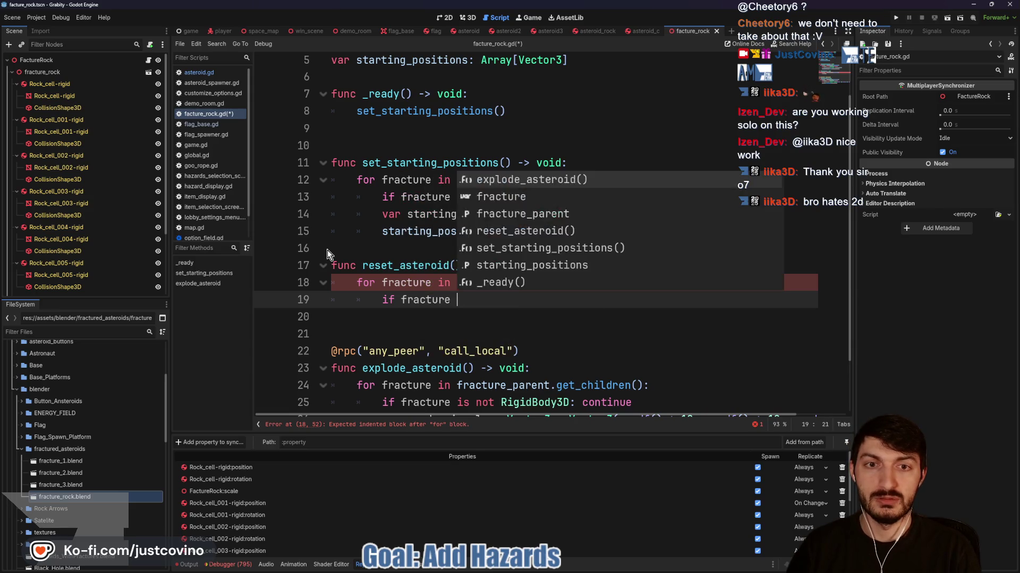
text(is not Rigidbody)
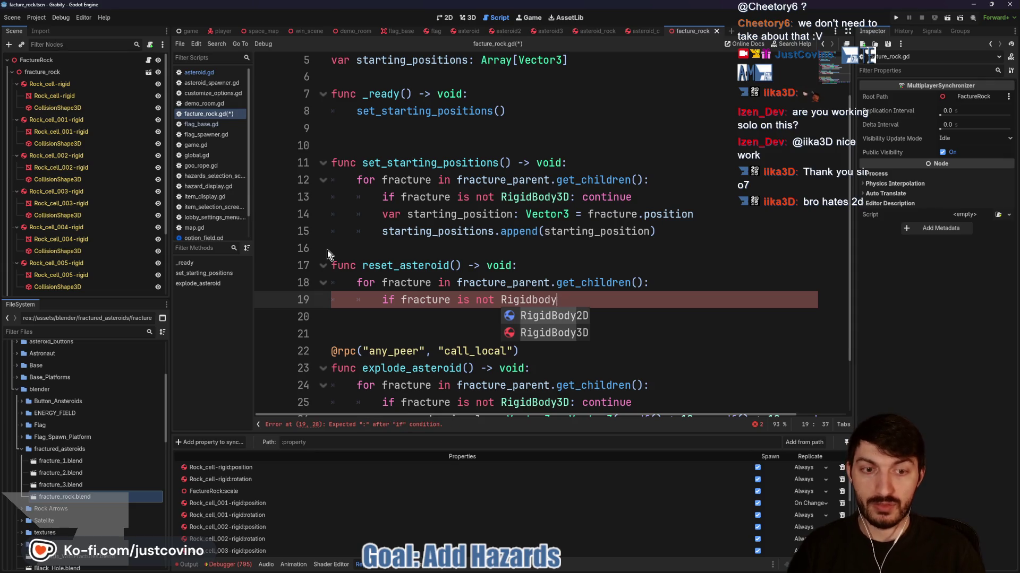
key(Down)
key(Return)
text(continue)
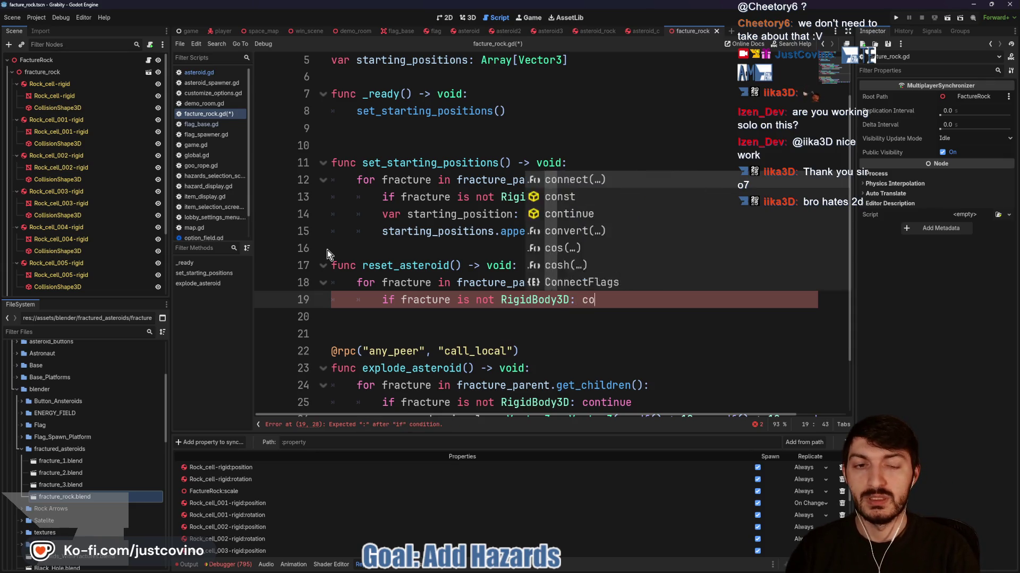
key(Return)
text(fracture.p)
text(ostion)
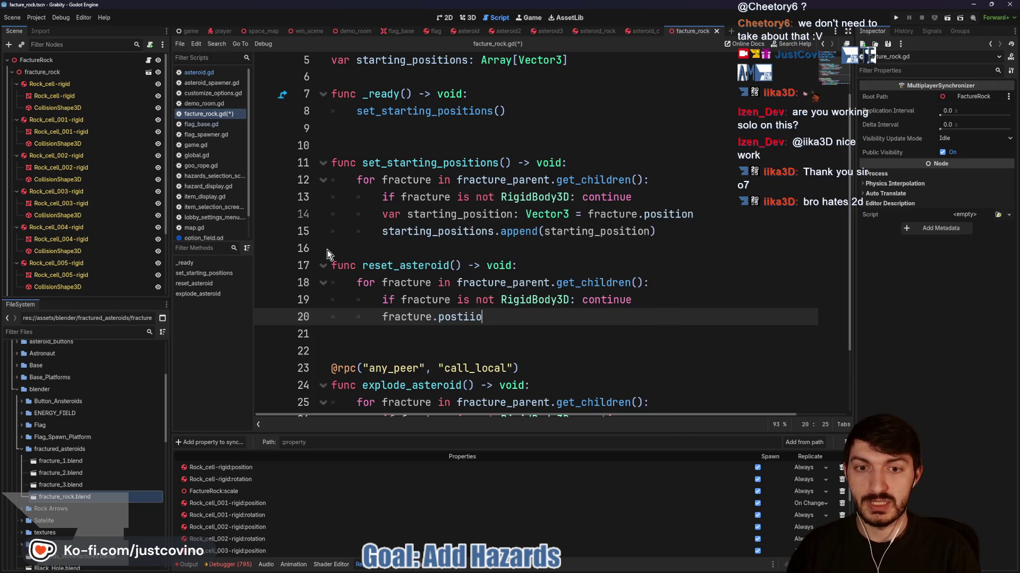
key(BackSpace)
key(BackSpace)
key(BackSpace)
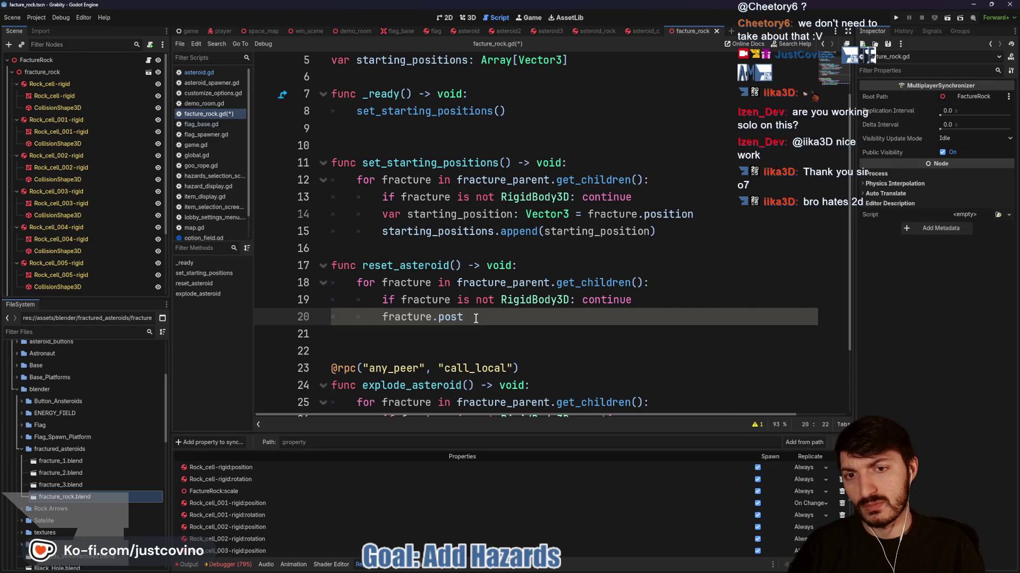
Change the loop header to for i in get_child_count()
drag(432, 278, 381, 280)
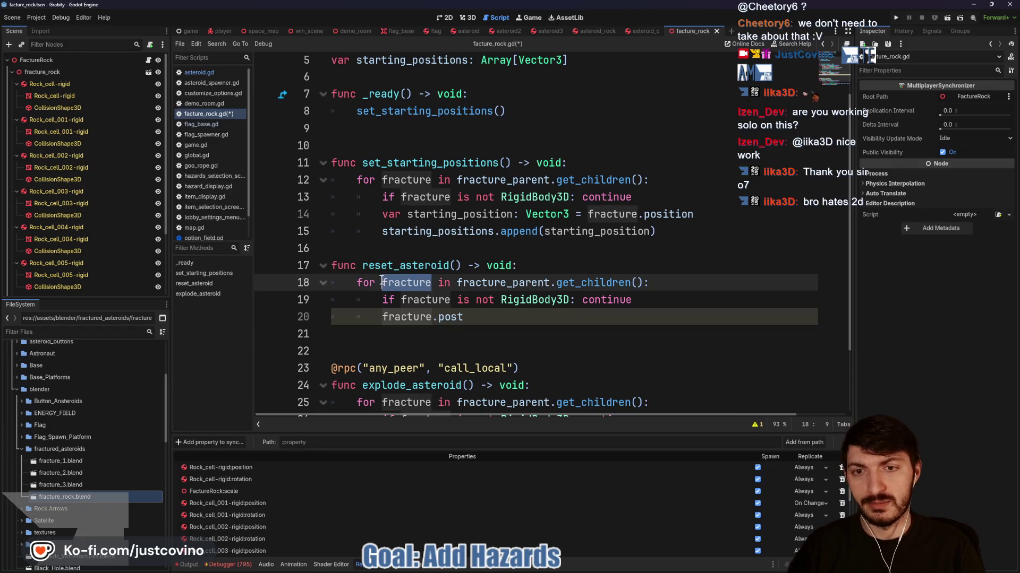
text(i)
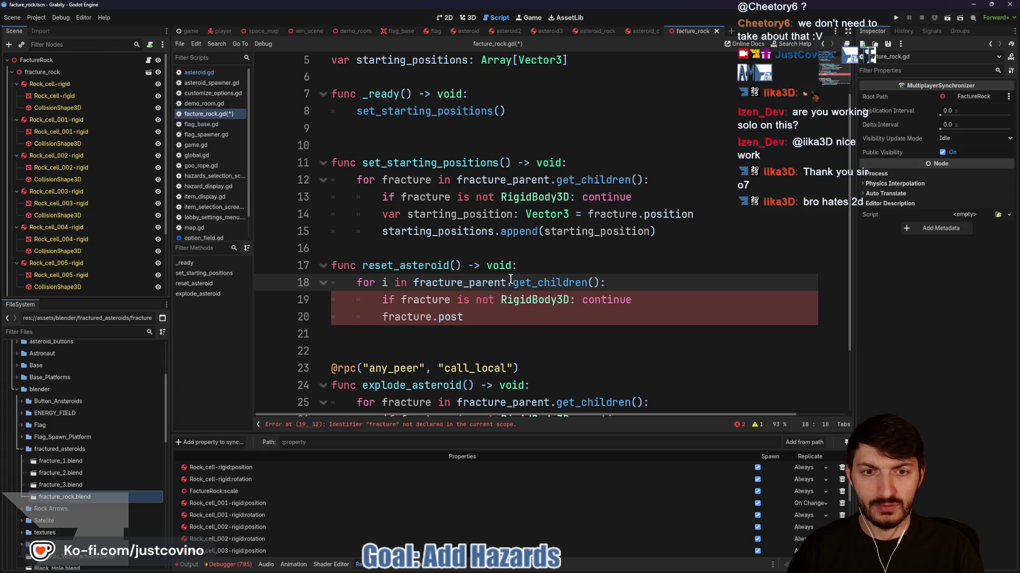
drag(587, 284, 571, 283)
key(BackSpace)
text(count)
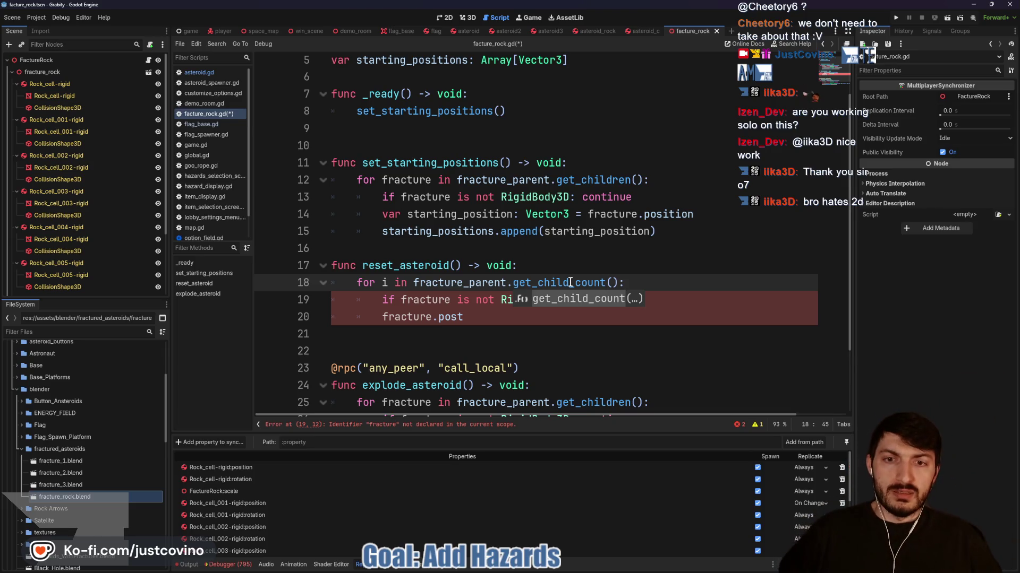
Make the RigidBody3D check test fracture_parent.get_child(i)
drag(444, 317, 420, 302)
click(399, 300)
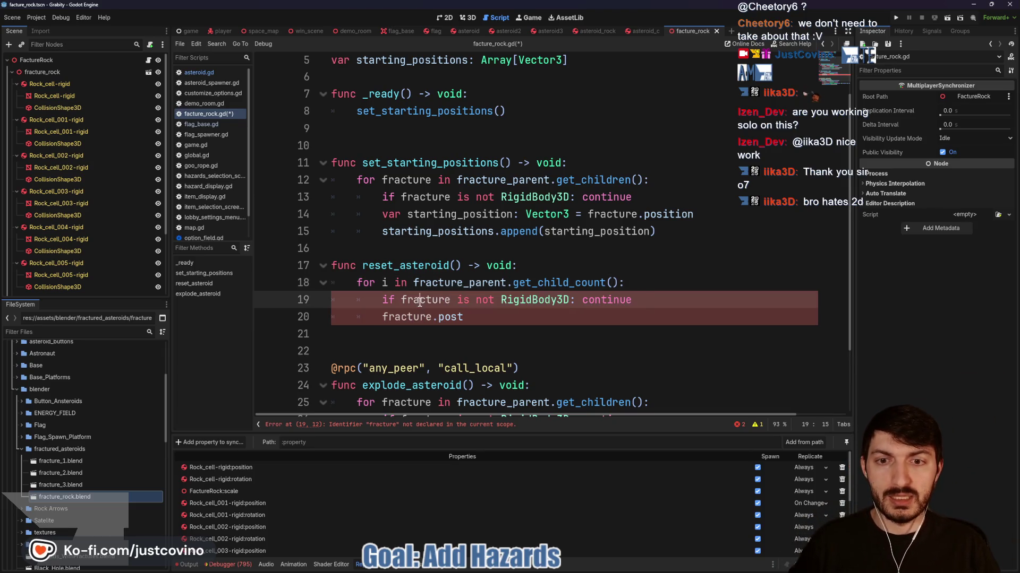
text(_pa)
key(Return)
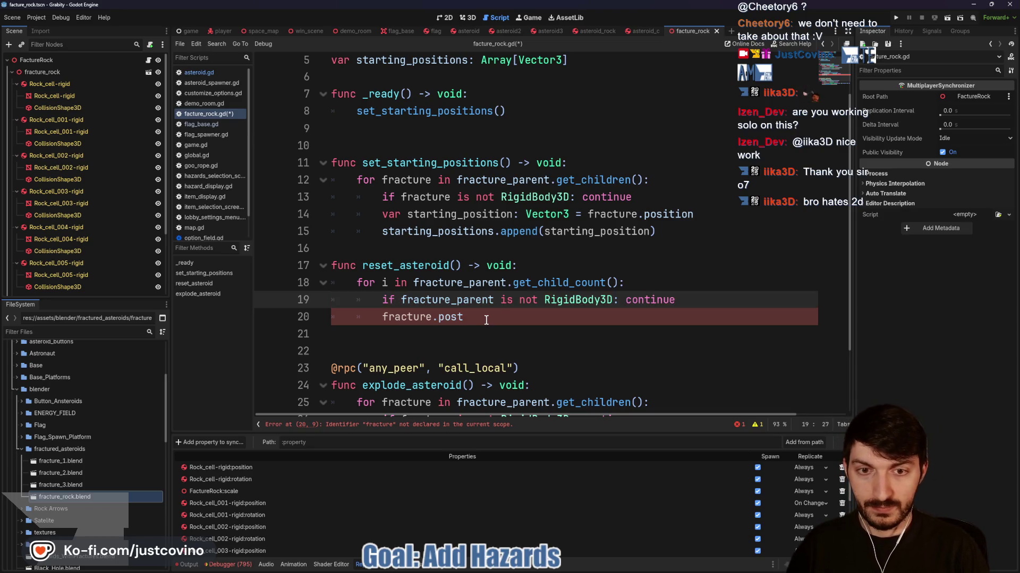
text(.get_child)
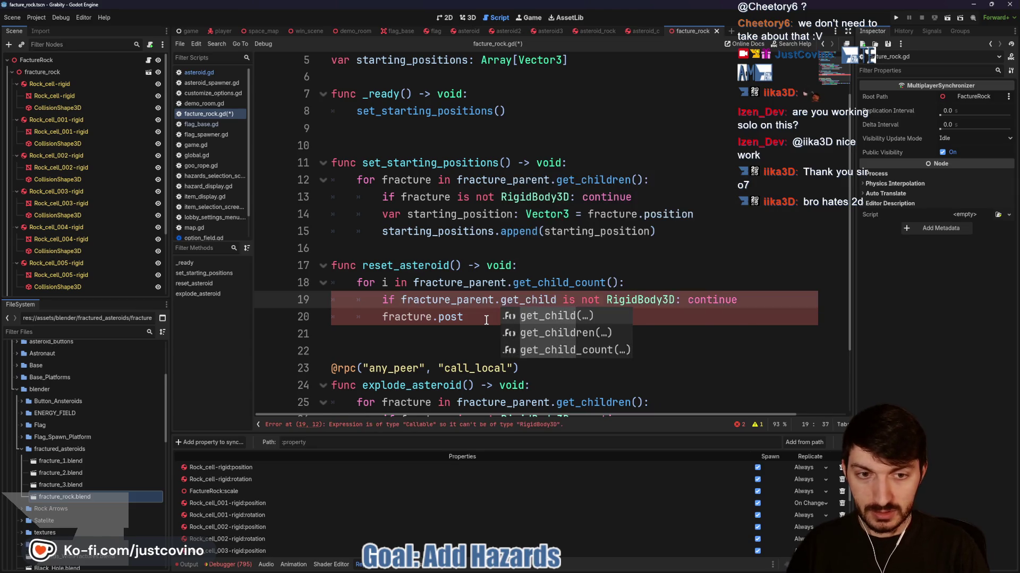
key(Return)
text(i)
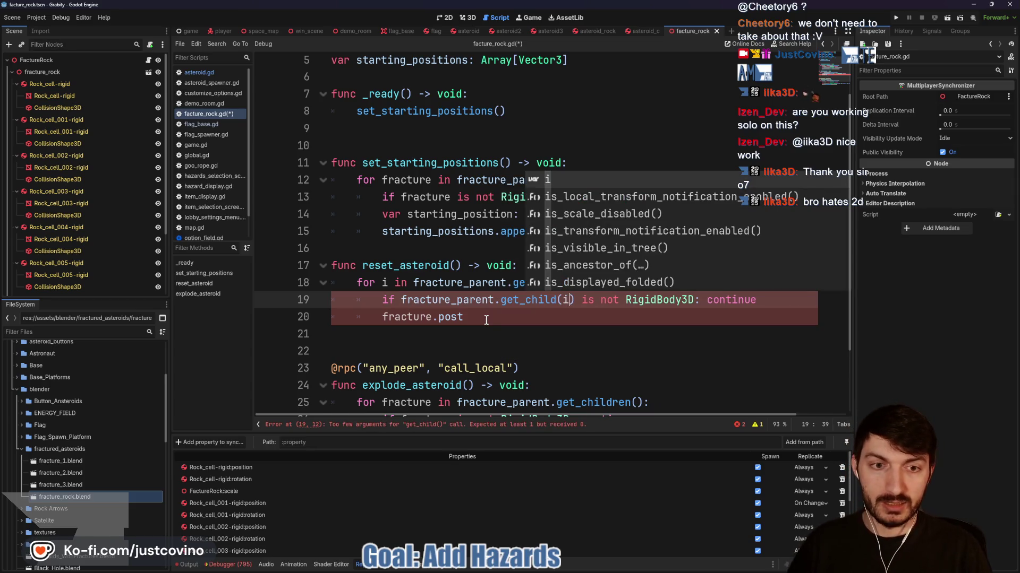
Assign fracture_parent.get_child(i).position = starting_positions[i] and save the script
click(508, 315)
key(BackSpace)
key(BackSpace)
key(BackSpace)
text(fracture)
key(Return)
text(.get_chi)
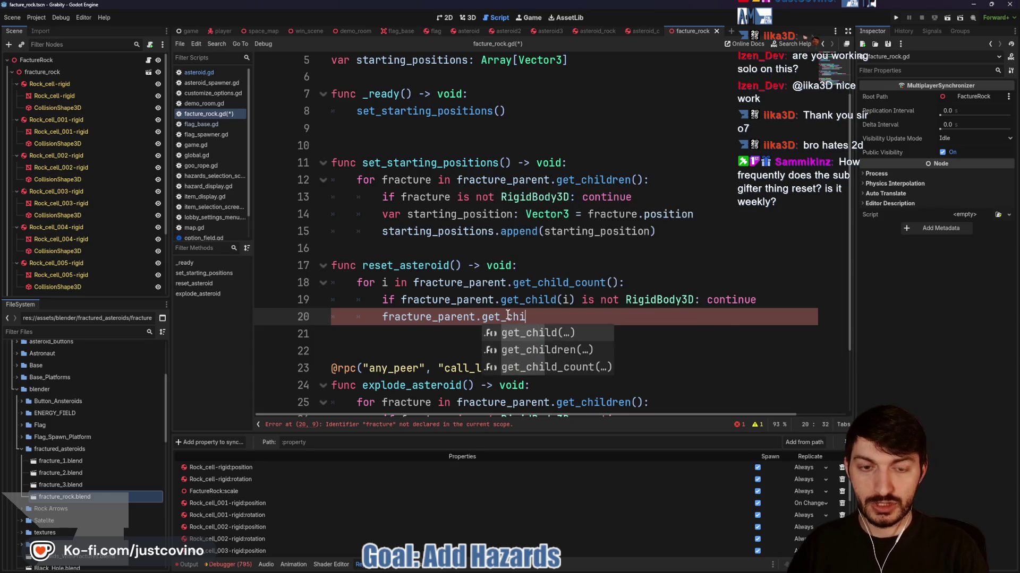
text(ld(i).positi)
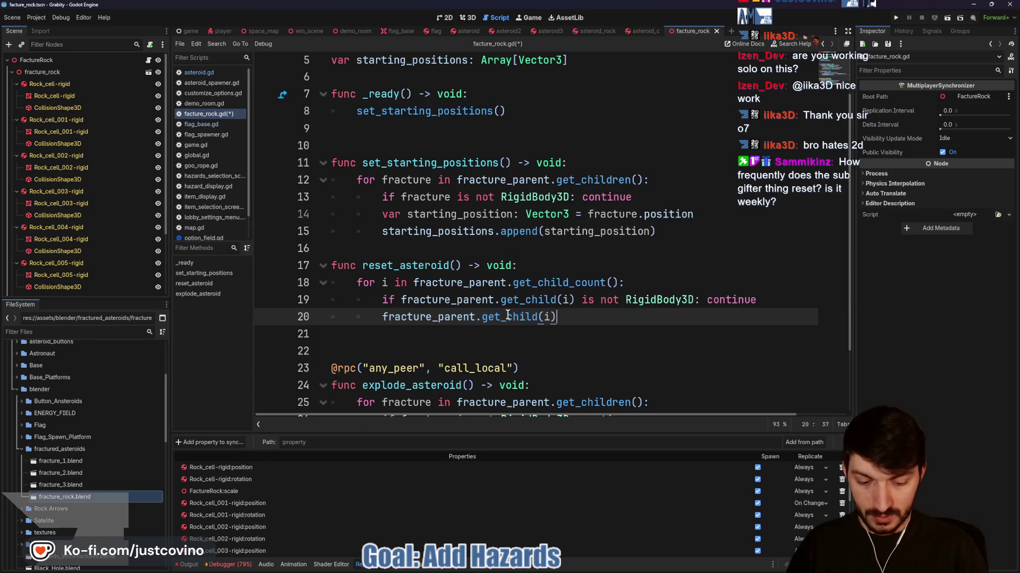
text(on )
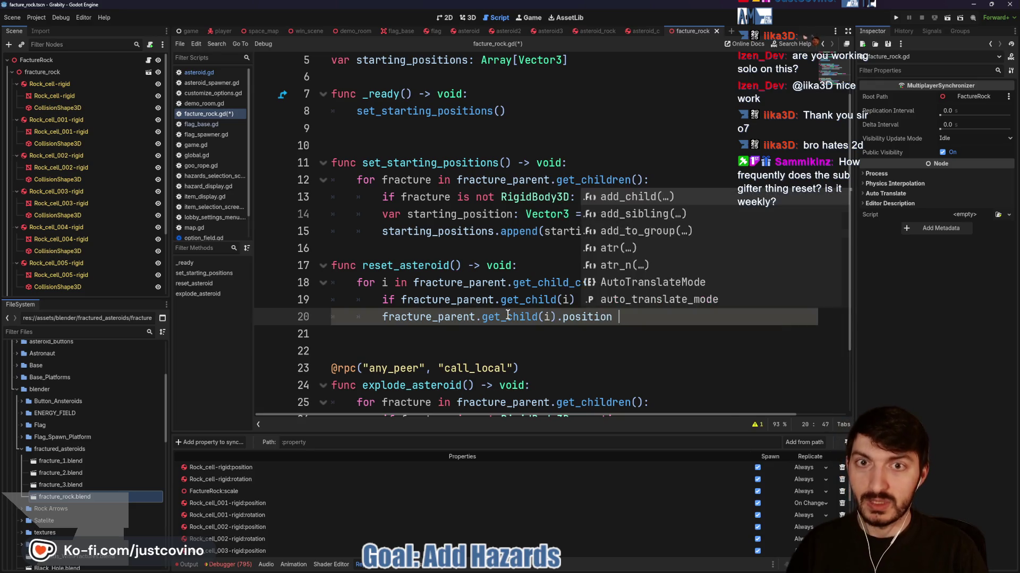
text(= startin)
key(Return)
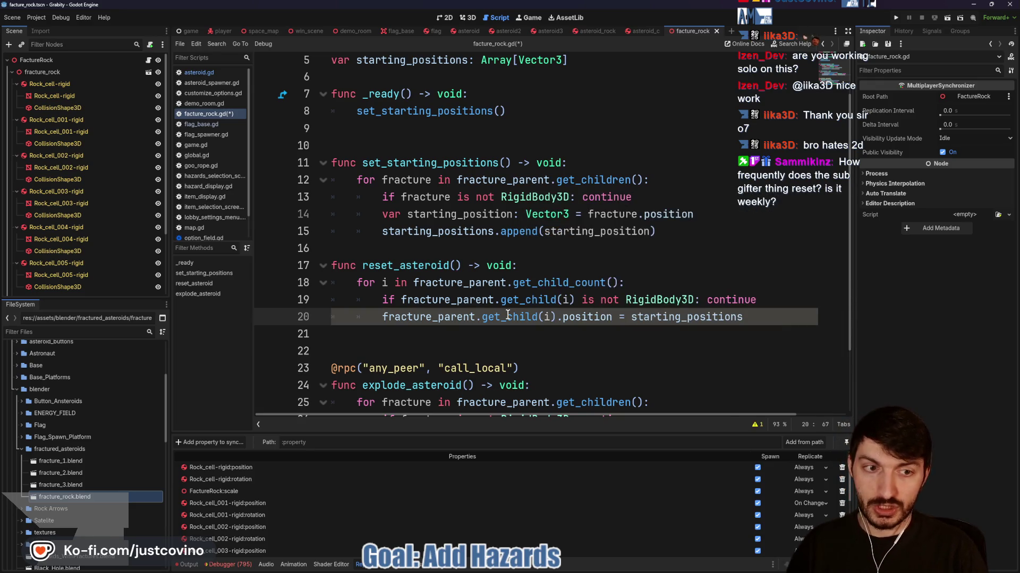
text(i)
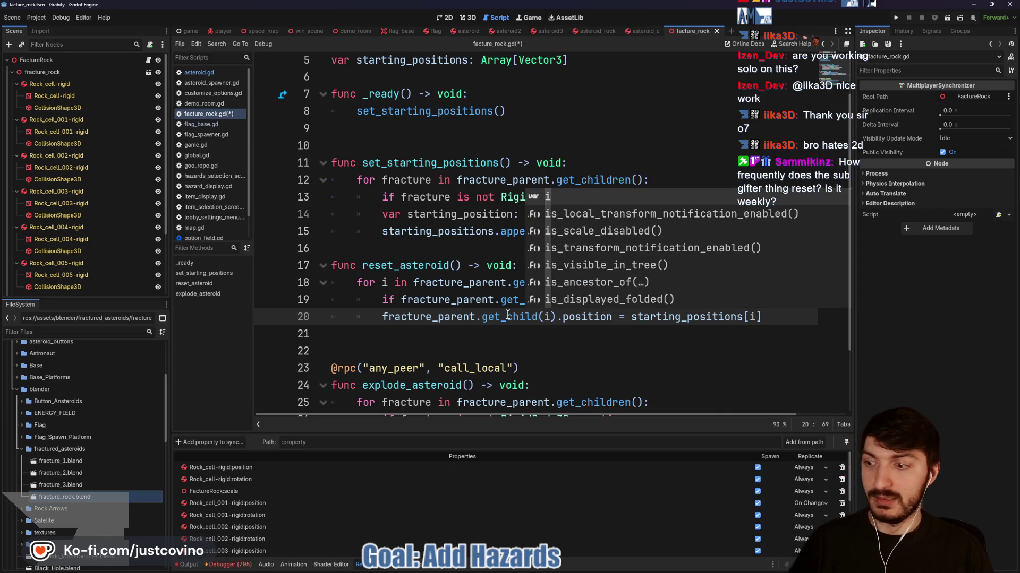
click(408, 350)
key(ctrl+s)
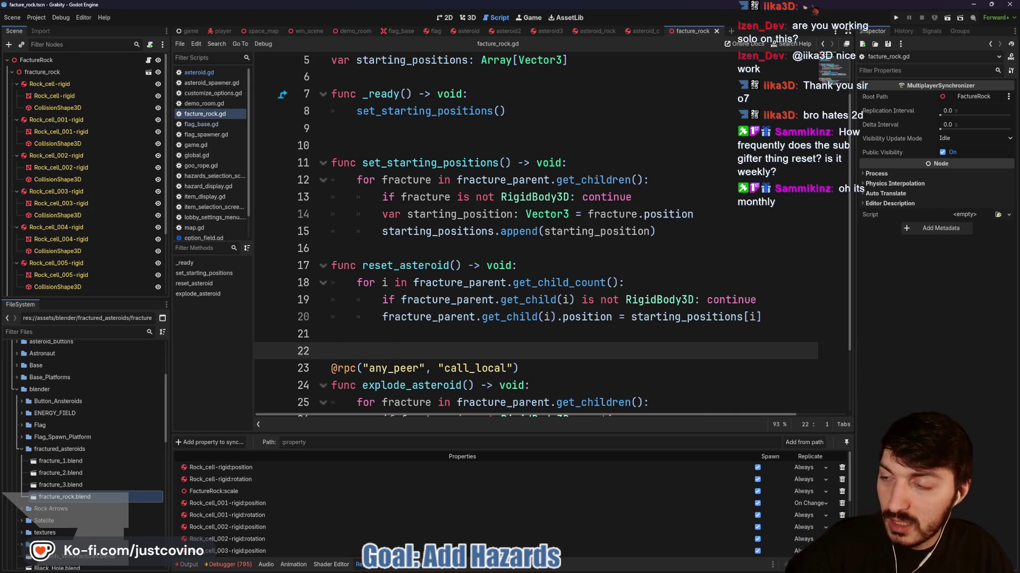
click(12, 131)
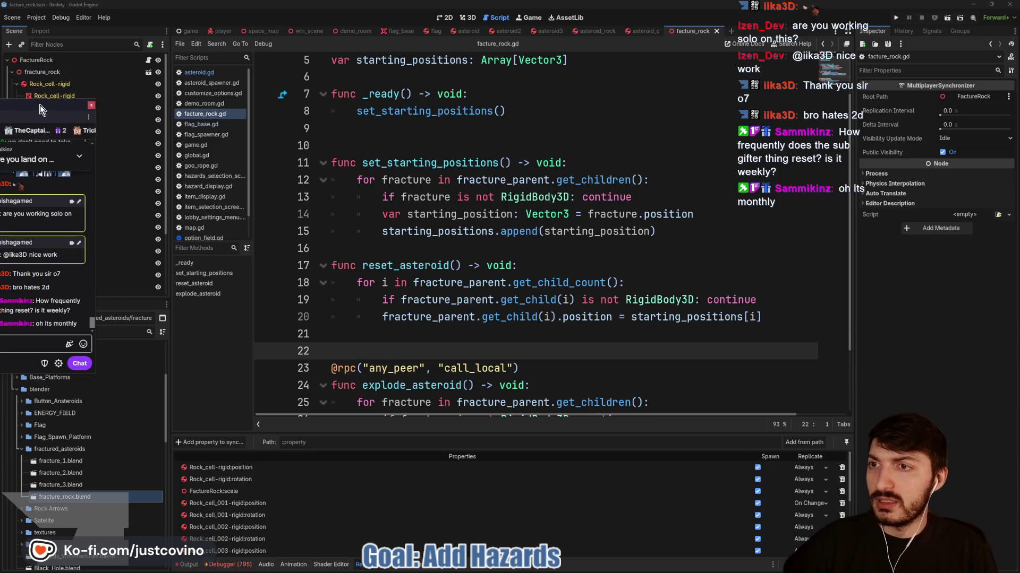
drag(19, 130, 374, 146)
click(375, 145)
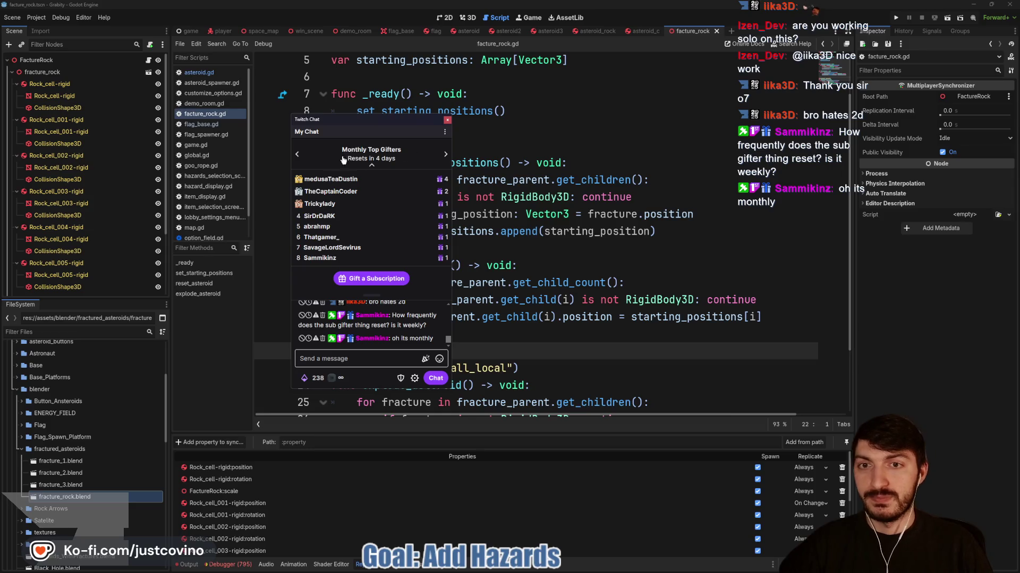
click(371, 154)
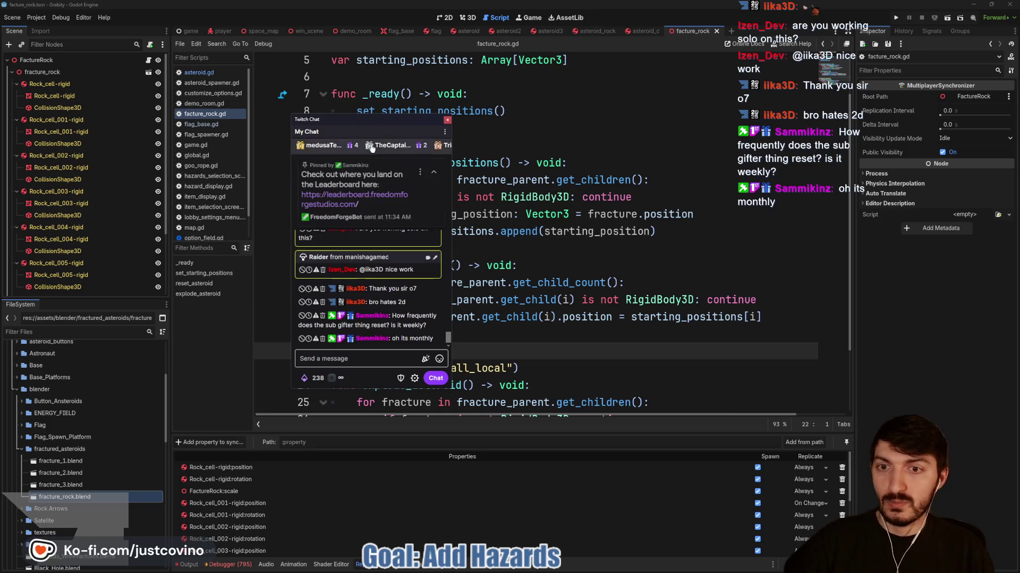
drag(365, 123, 340, 33)
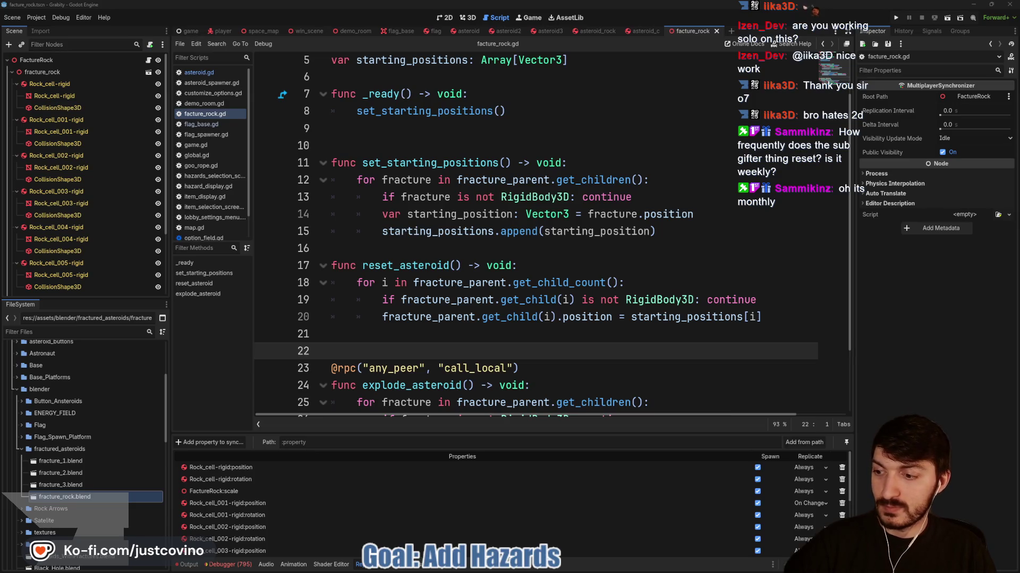
Add blank lines above and below the reset_asteroid function
click(409, 258)
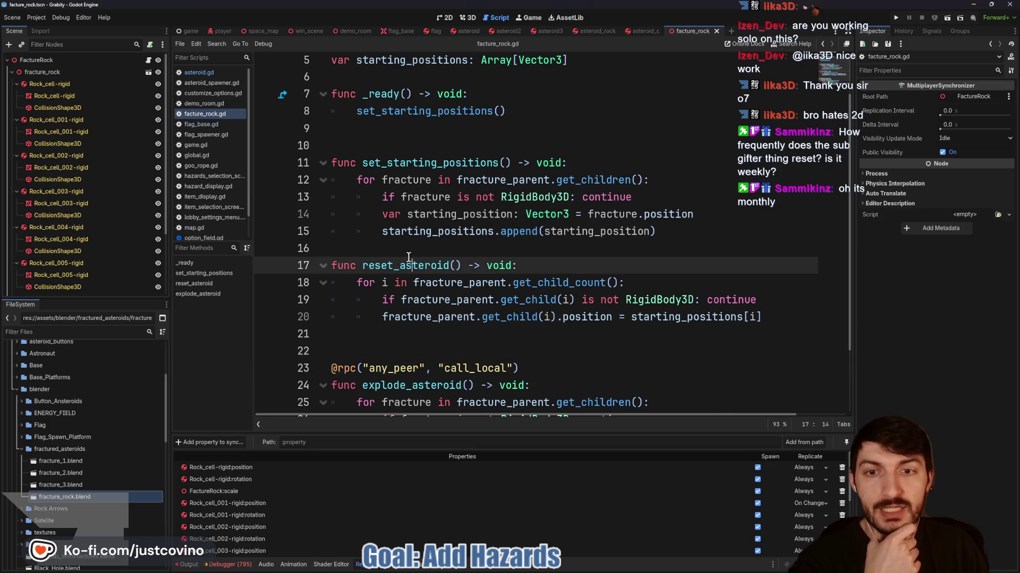
click(369, 243)
key(Return)
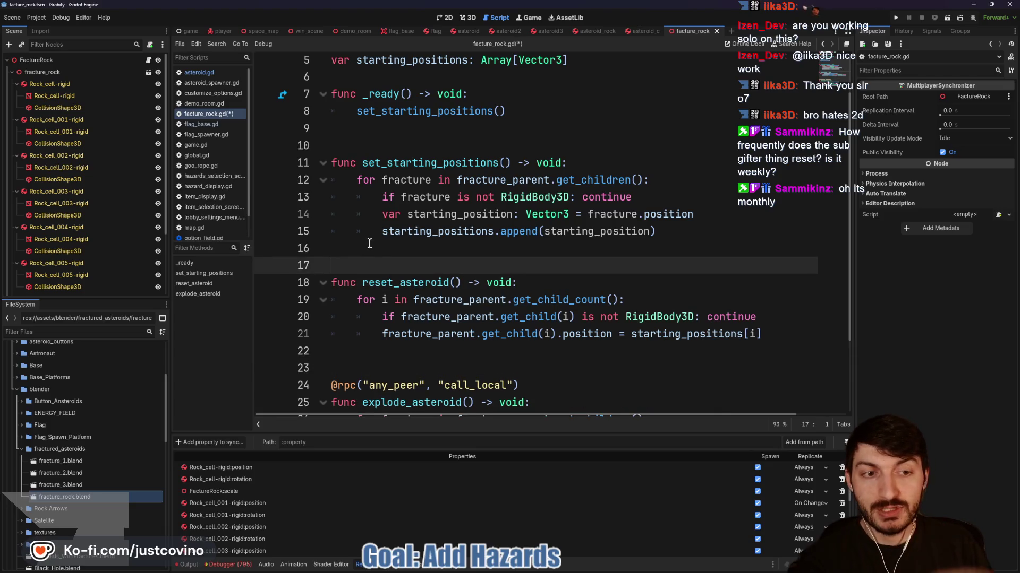
click(438, 351)
key(Return)
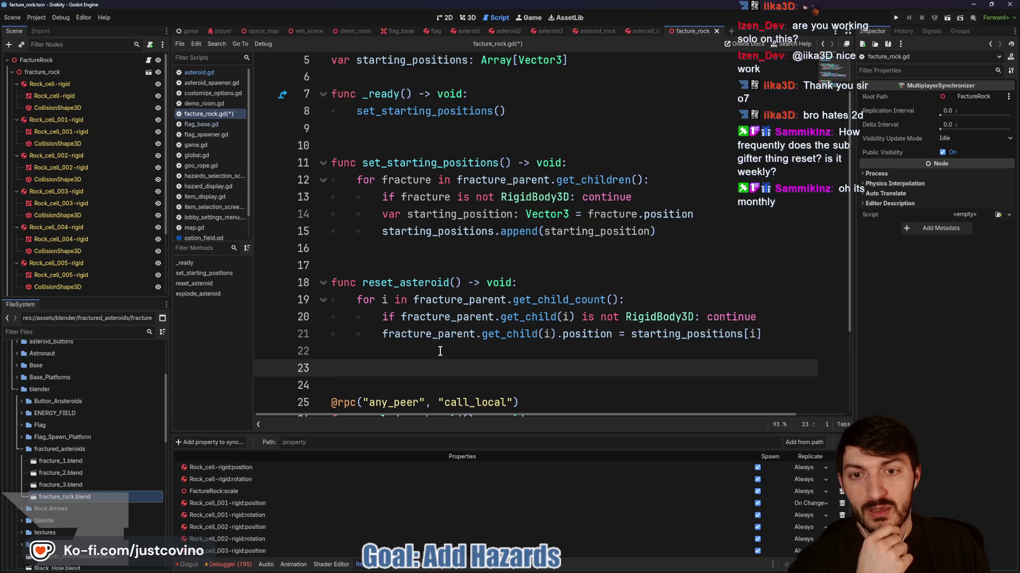
Insert a blank line after line 6, below the starting_positions declaration
scroll(452, 340, down, 2)
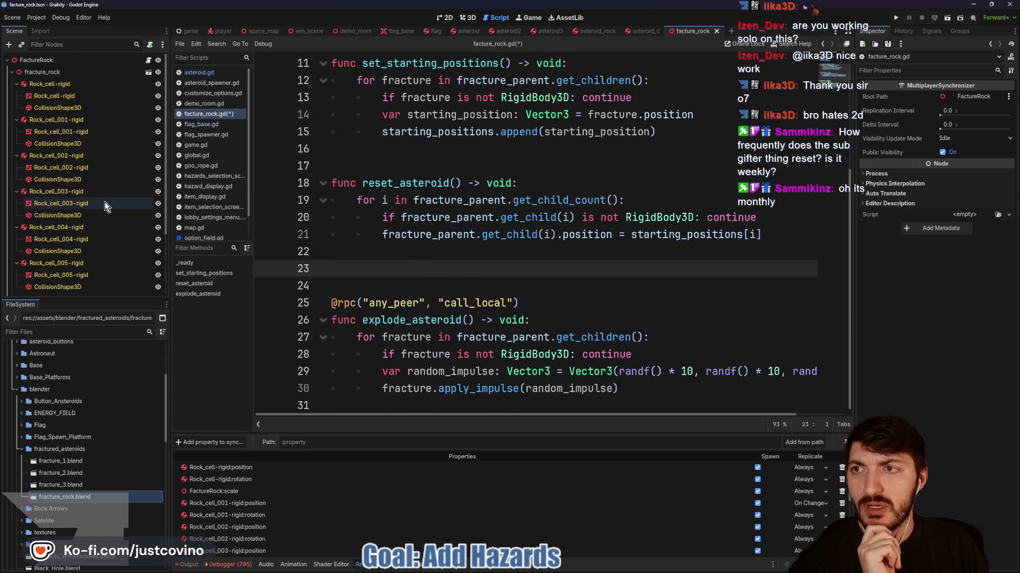
click(351, 252)
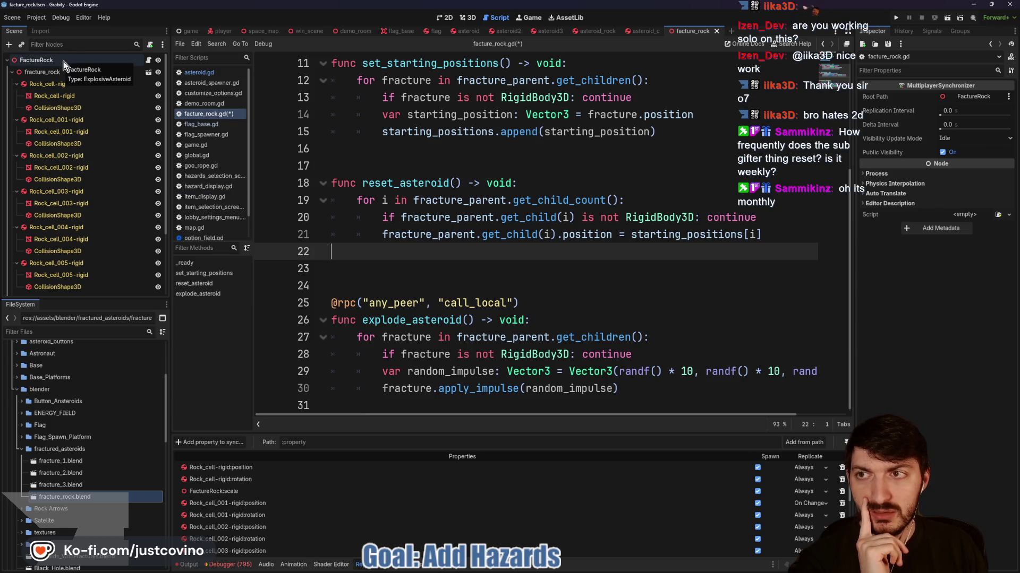
scroll(568, 208, up, 5)
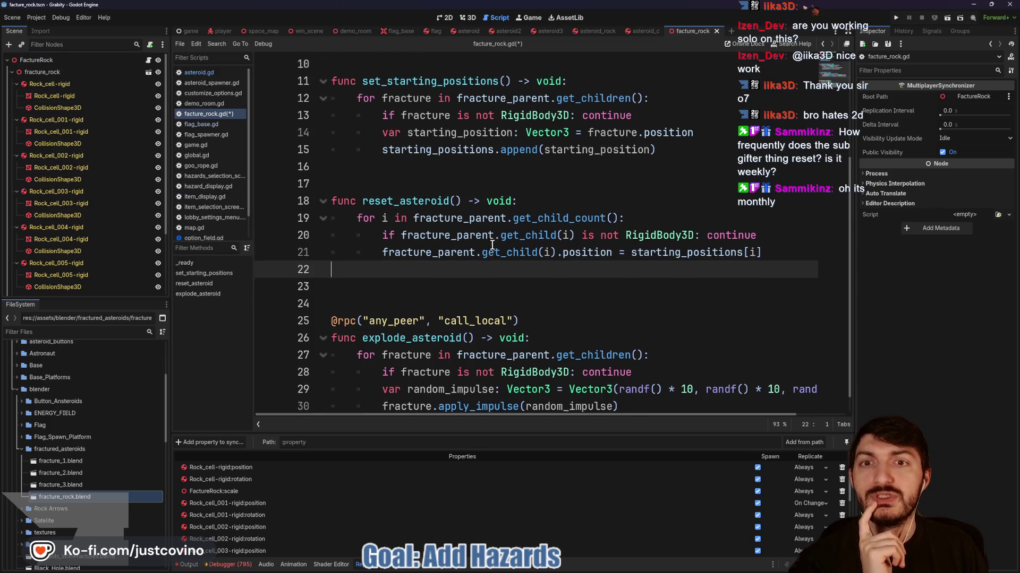
click(407, 148)
key(Return)
key(Return)
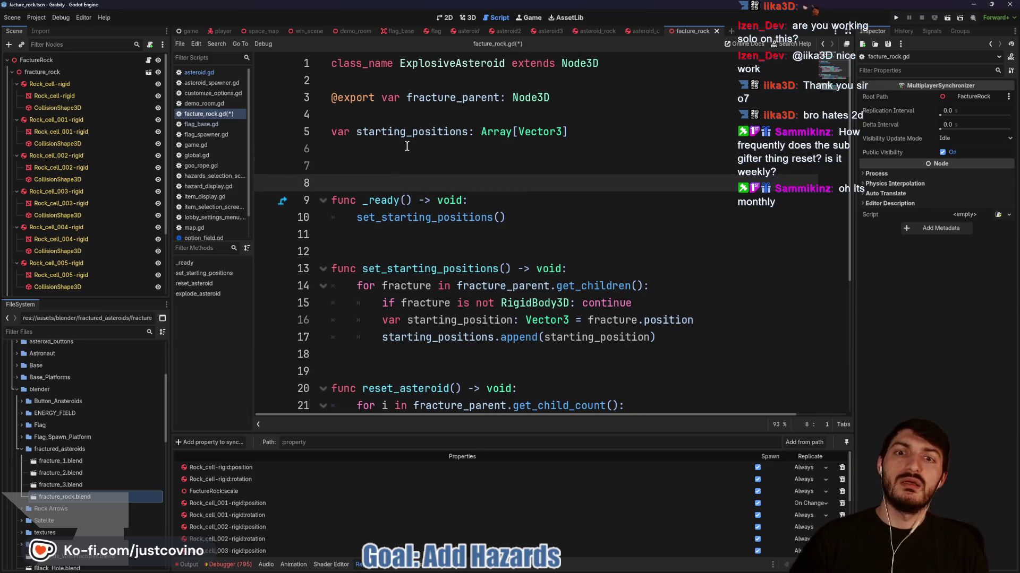
Write const HIDDEN_POSITION: Vector3 = Vector3(0.0, -250, 0.0) on line 7, followed by a blank line
key(Up)
text(const)
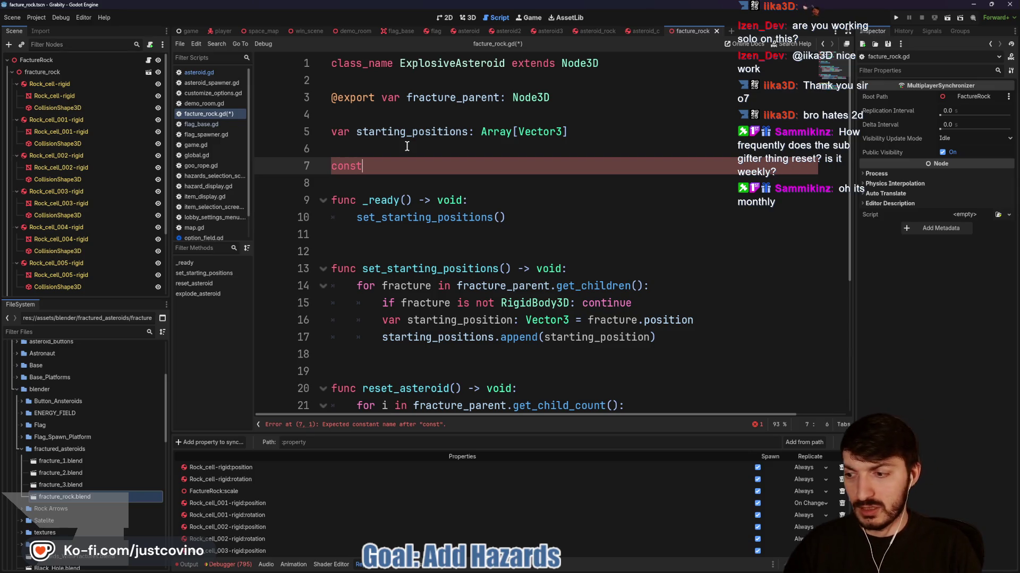
text( HIDDEN_PO)
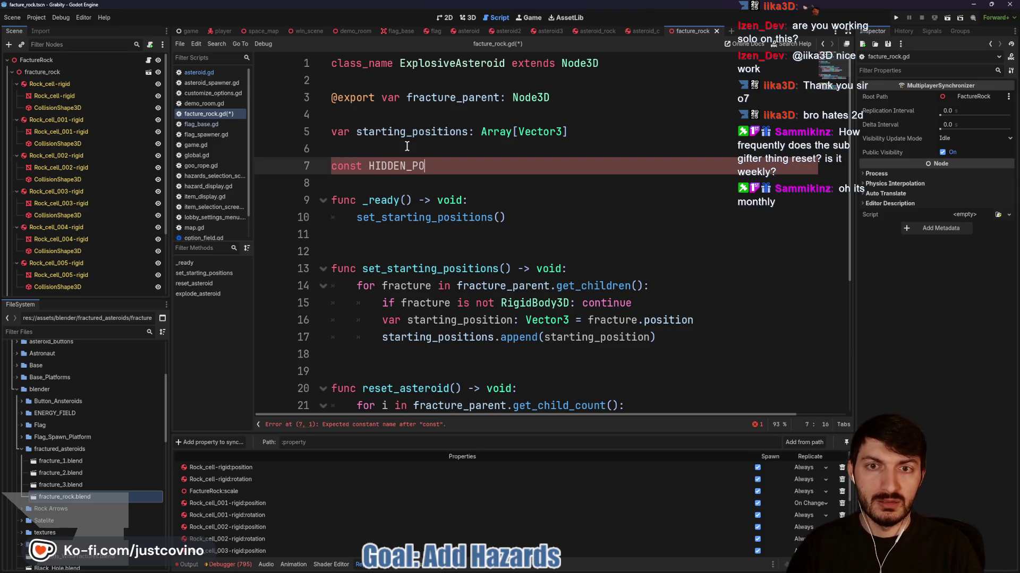
text(SITIO)
key(BackSpace)
key(BackSpace)
key(BackSpace)
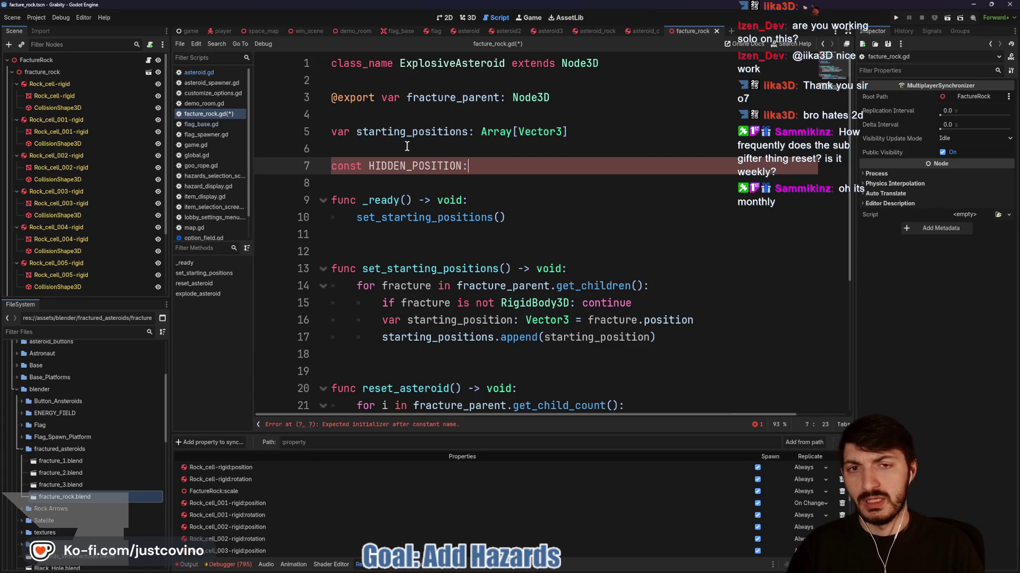
text(Vector3)
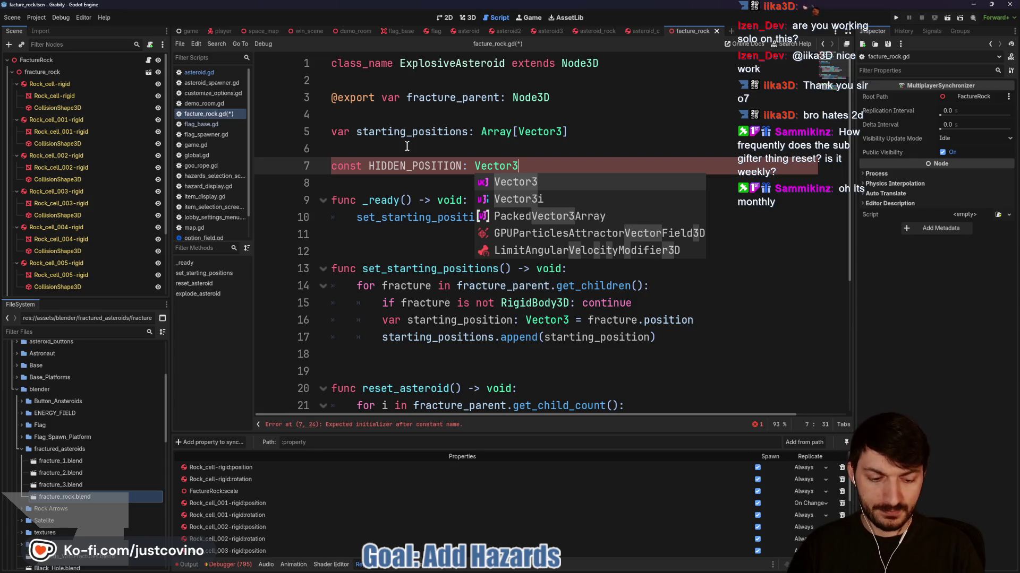
text( = Vector3(0.0)
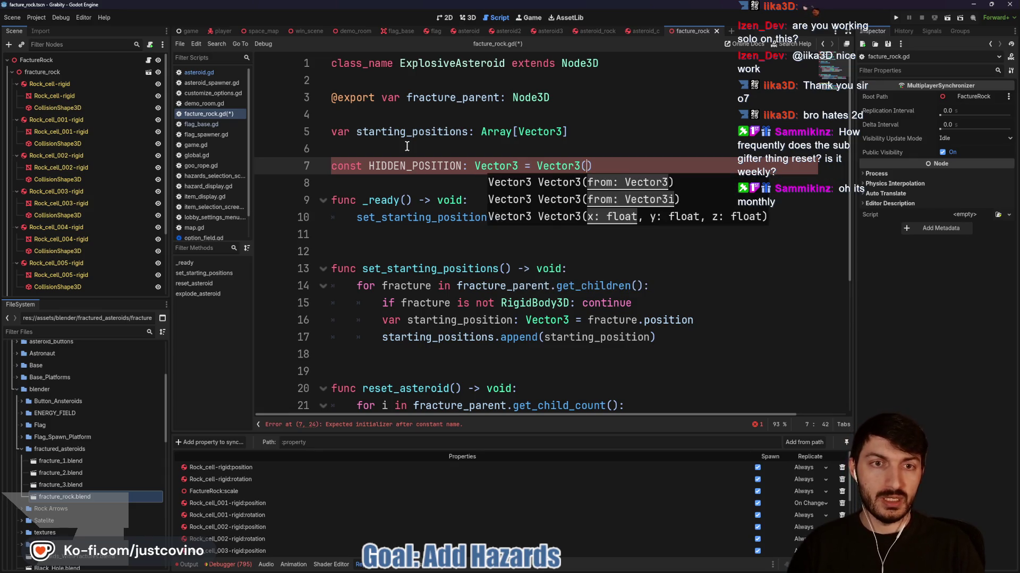
text(, -)
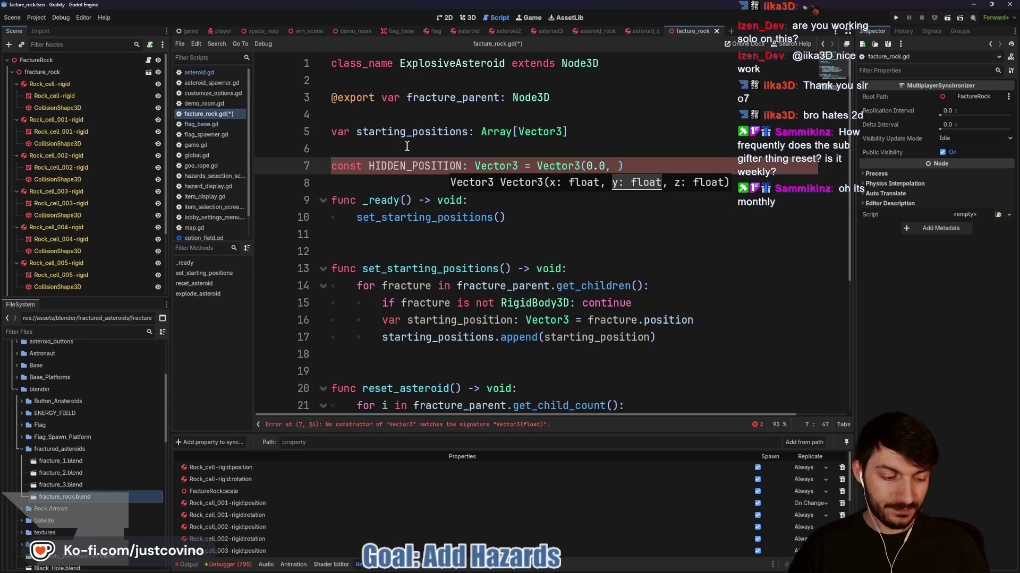
text(250)
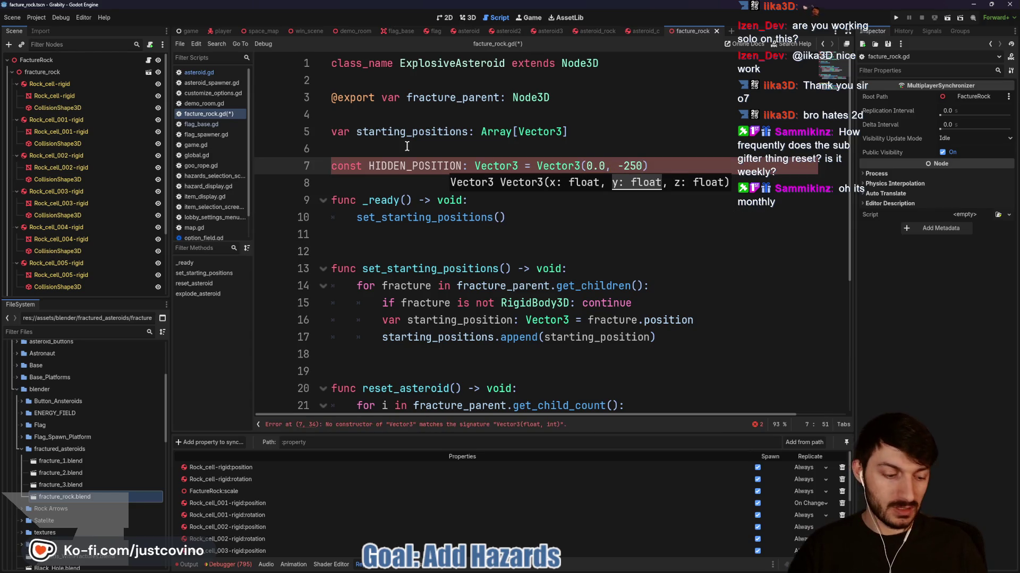
text(, 0.0)
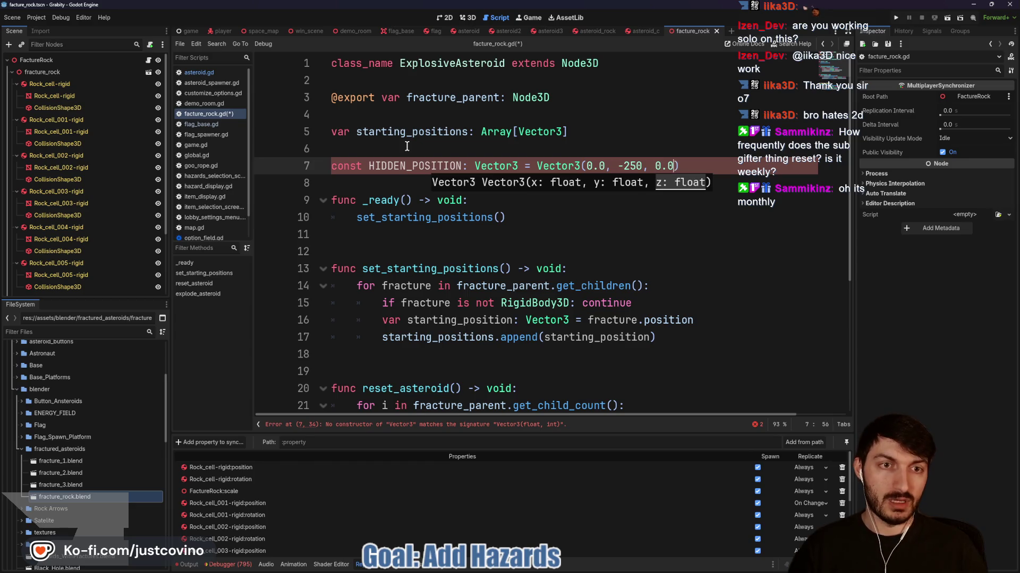
text())
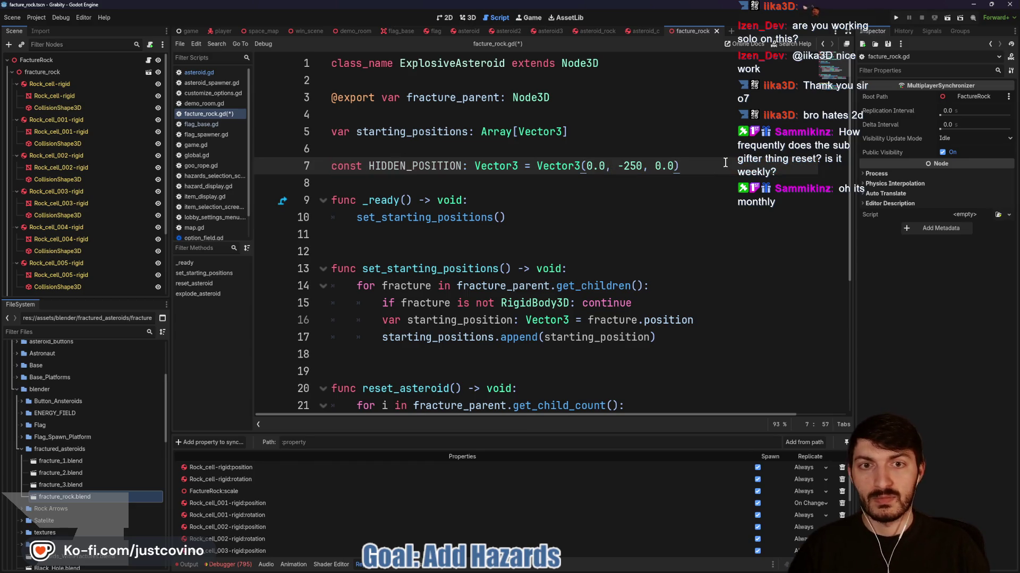
scroll(595, 281, down, 1)
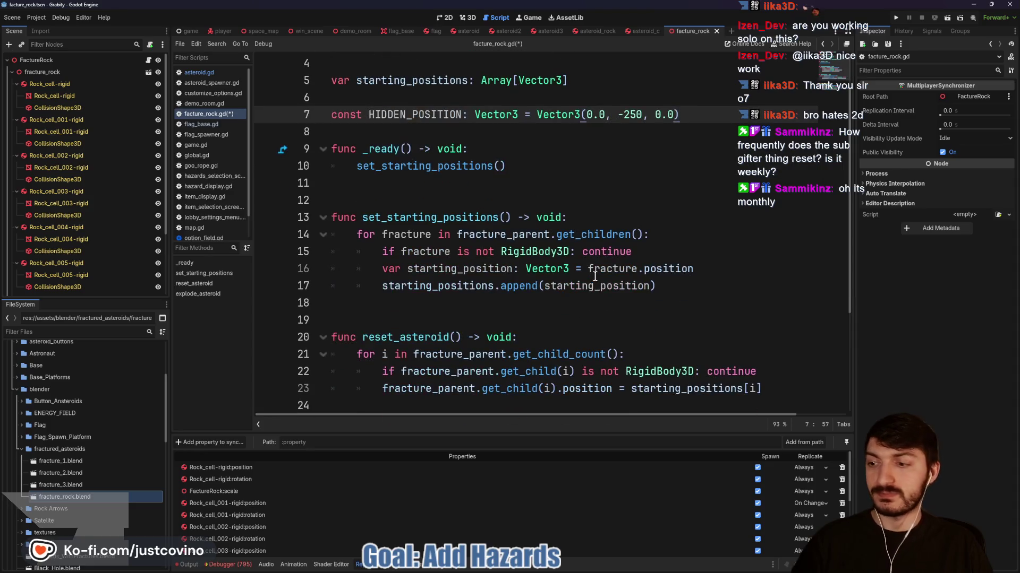
click(437, 130)
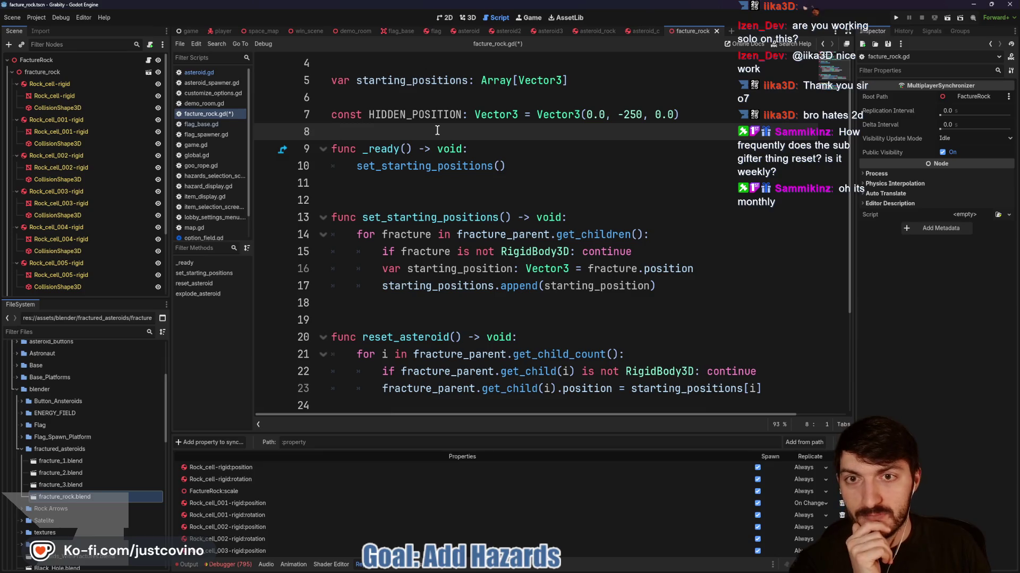
key(Return)
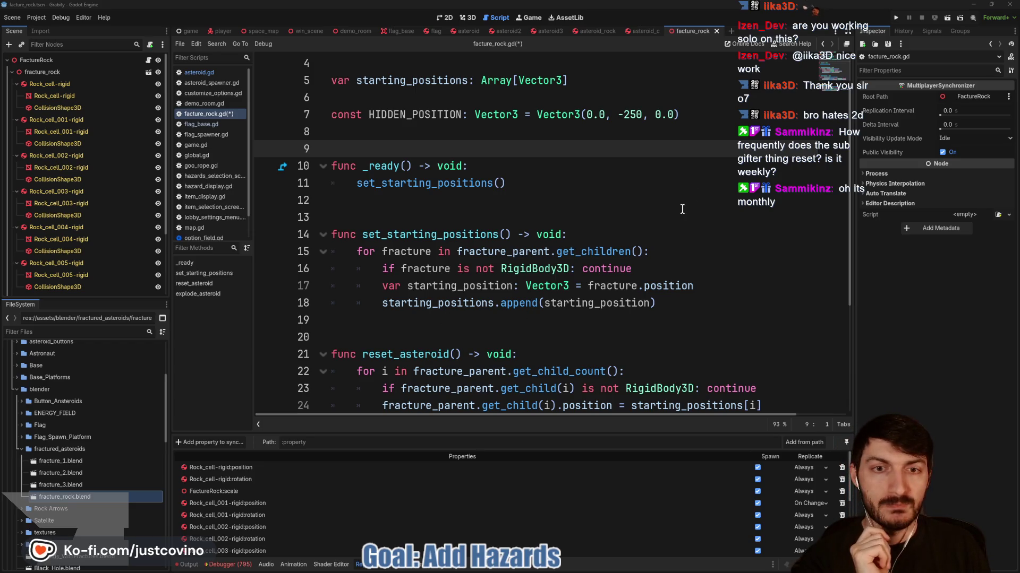
End reset_asteroid() with 'global_position = HIDDEN_POSITION' and save the script
click(571, 199)
click(680, 319)
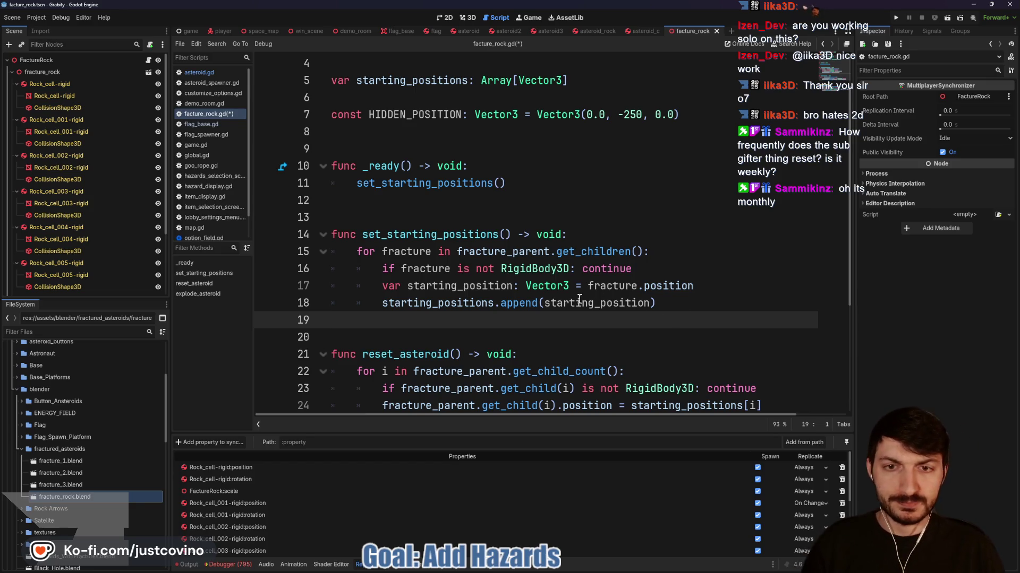
scroll(562, 300, down, 2)
click(453, 320)
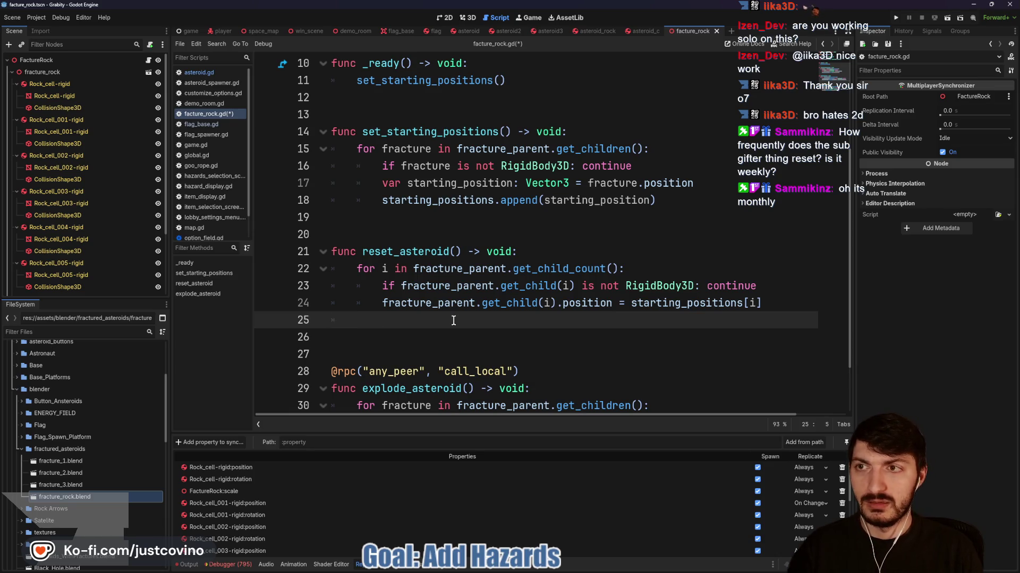
text(global_pos)
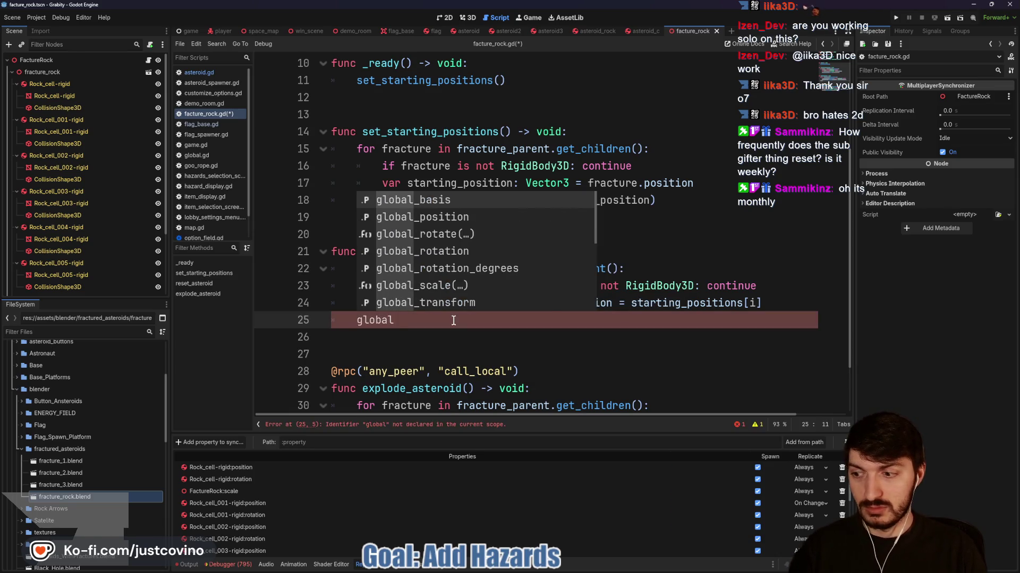
key(Return)
text(= )
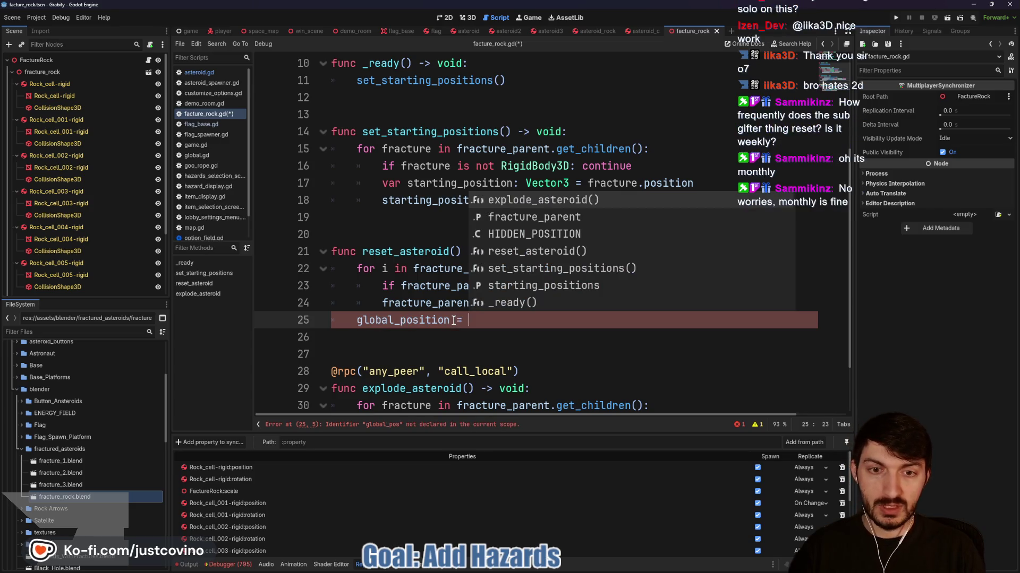
text(HID)
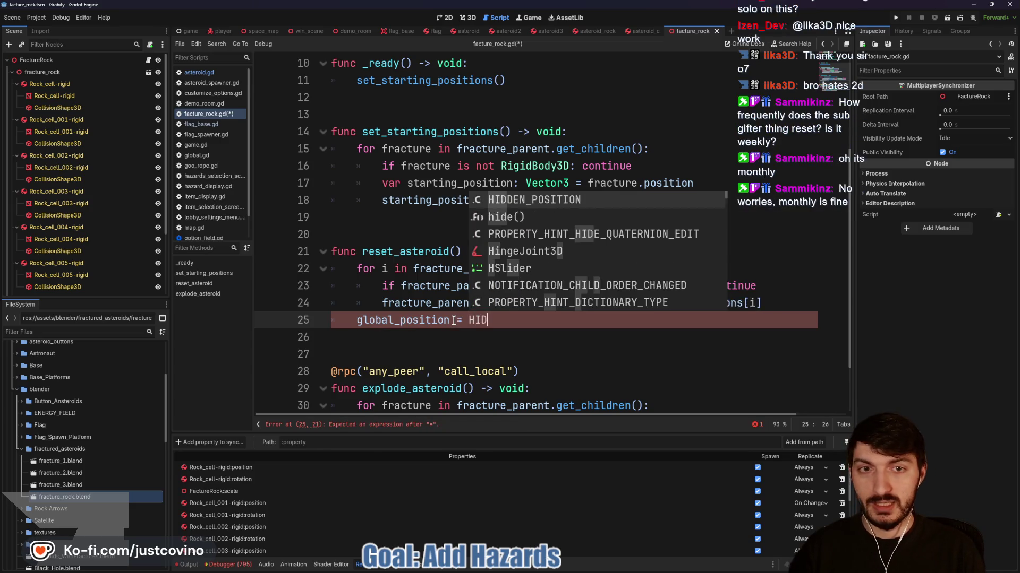
key(Return)
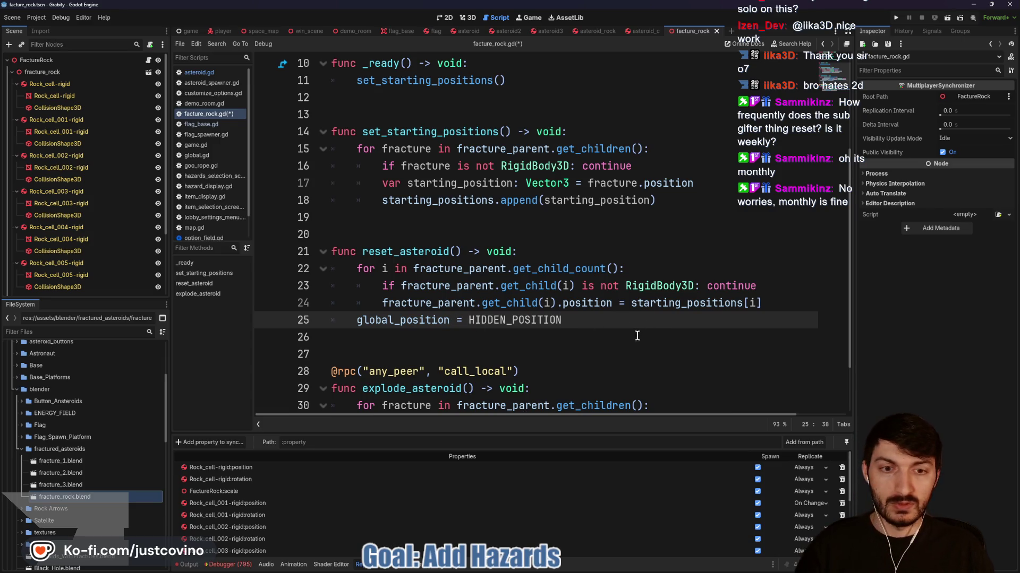
key(ctrl+s)
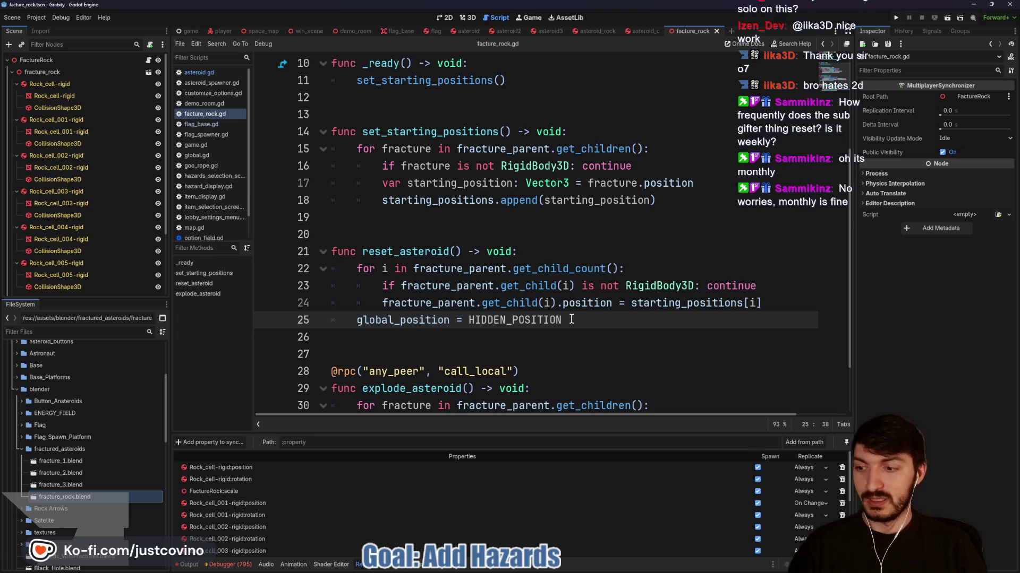
Insert hide() as the first line of reset_asteroid() and select the FactureRock node
click(564, 250)
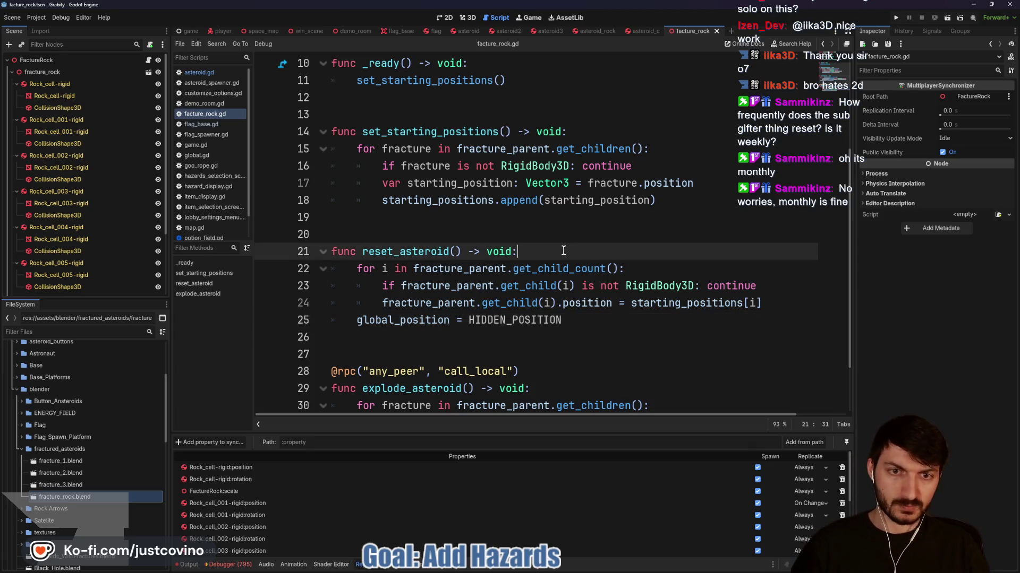
key(Return)
text(hide)
key(Return)
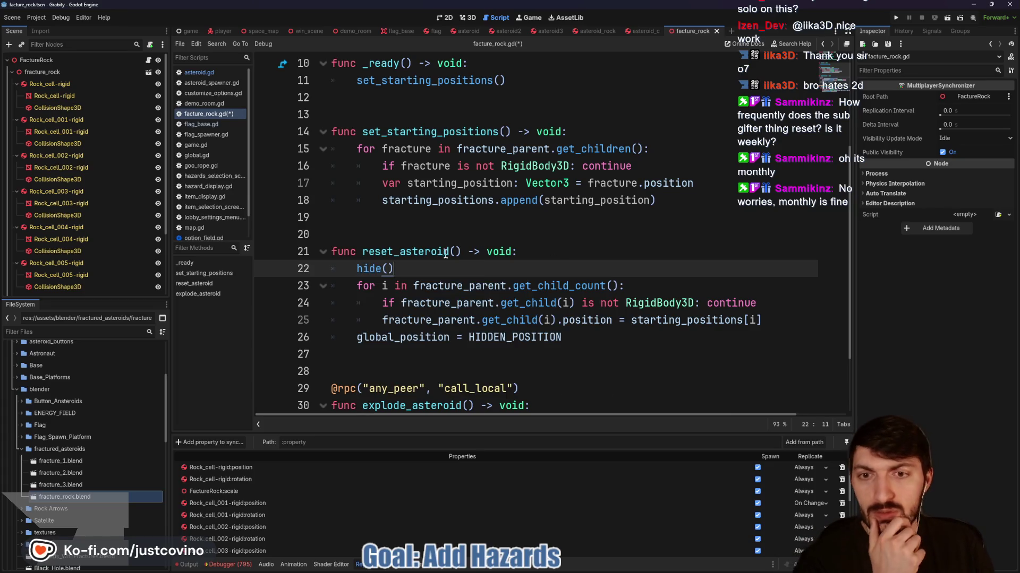
click(40, 60)
scroll(88, 239, down, 4)
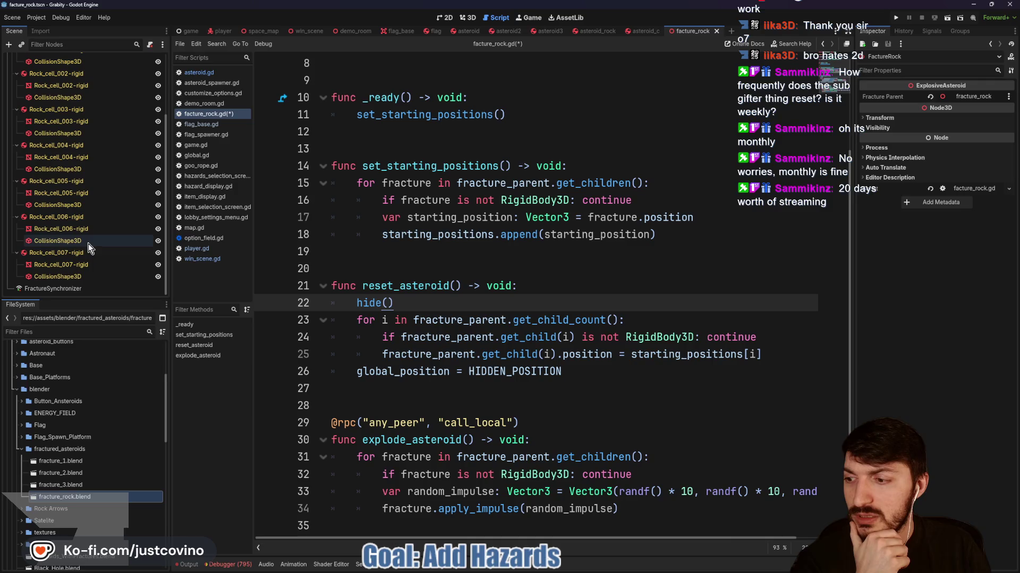
Add FactureRock's visible and position properties to FractureSynchronizer's replication list
click(55, 288)
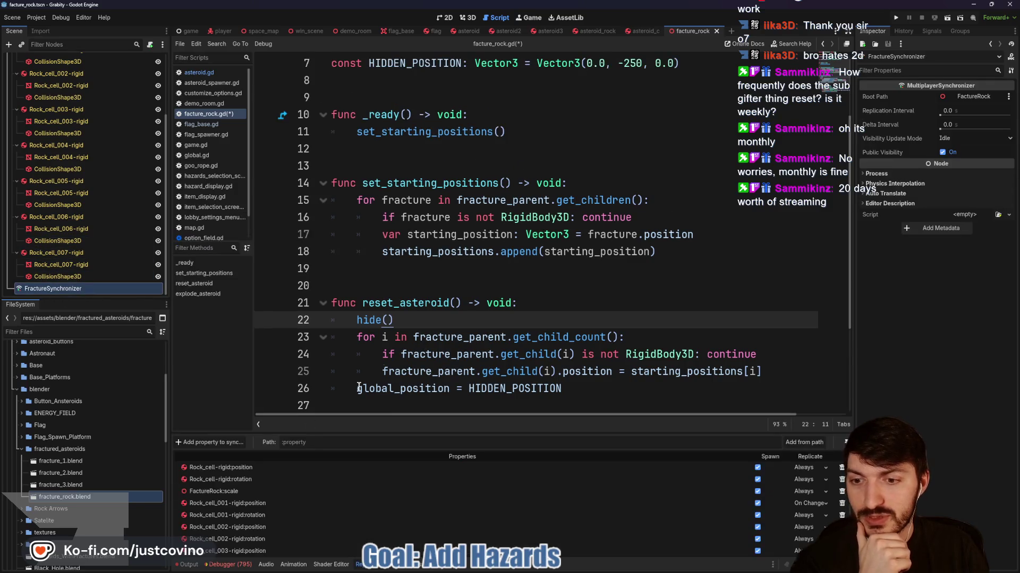
click(236, 442)
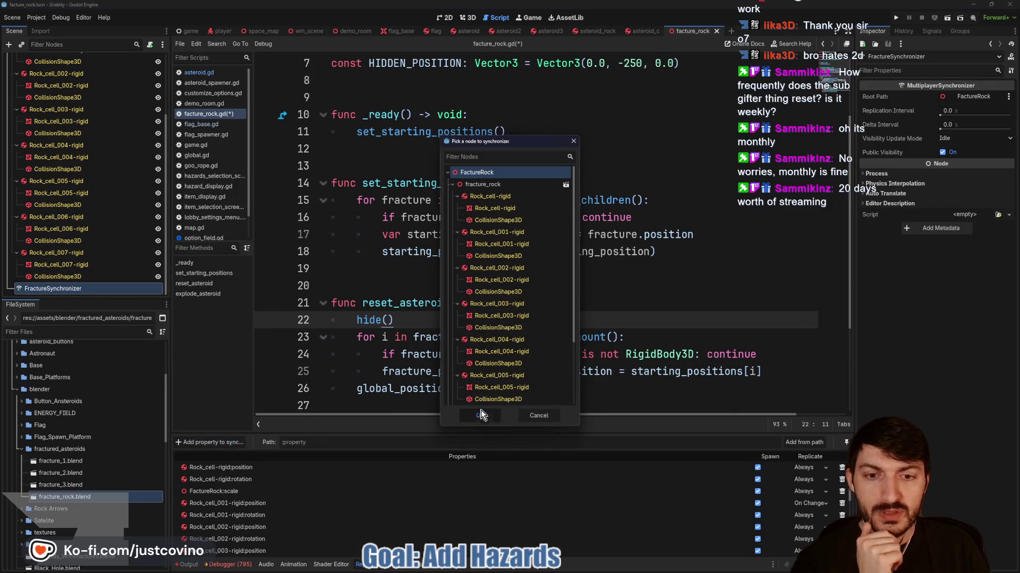
click(479, 418)
text(visib)
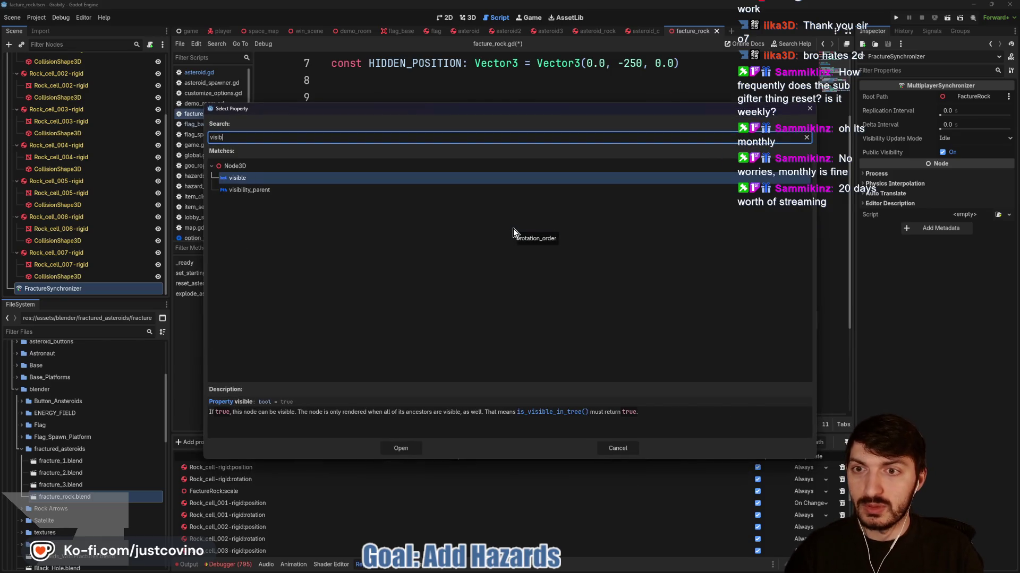
key(Return)
click(225, 444)
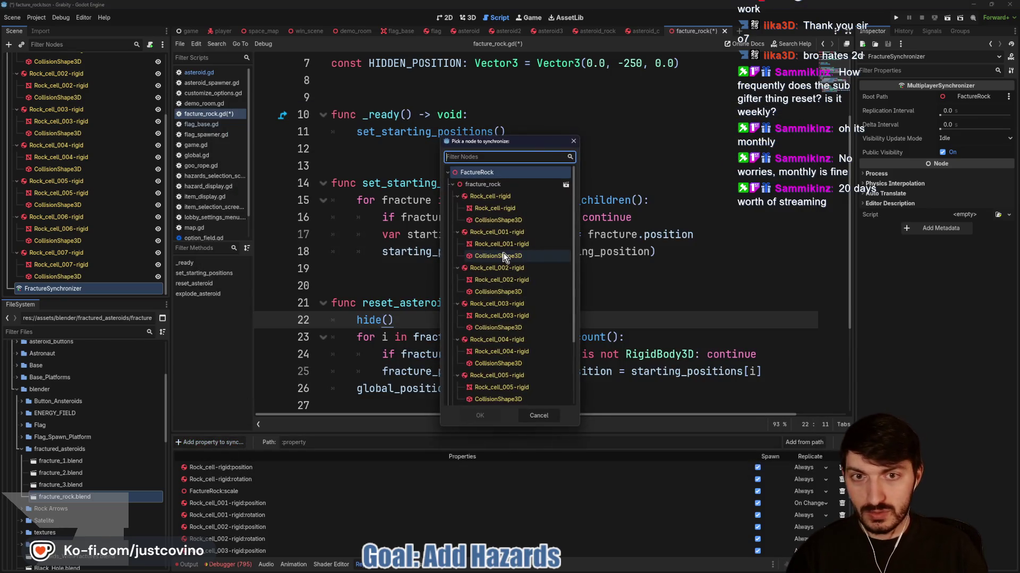
click(479, 415)
text(position)
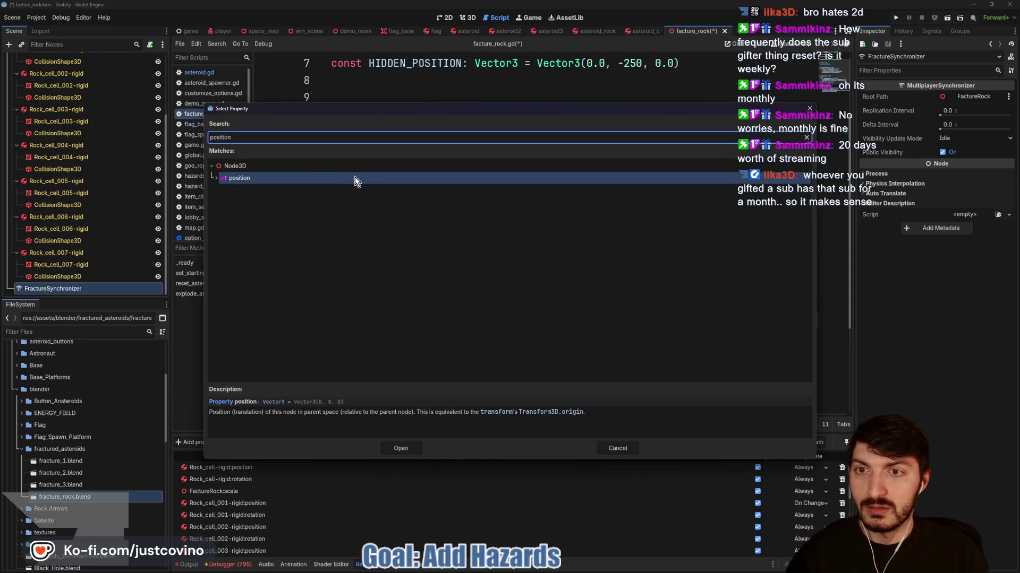
click(399, 449)
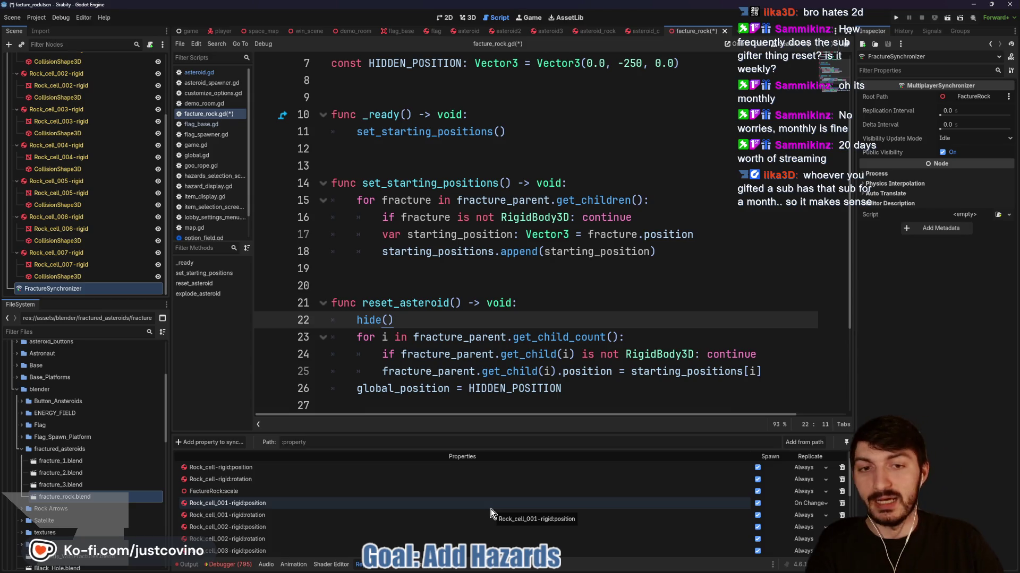
click(484, 282)
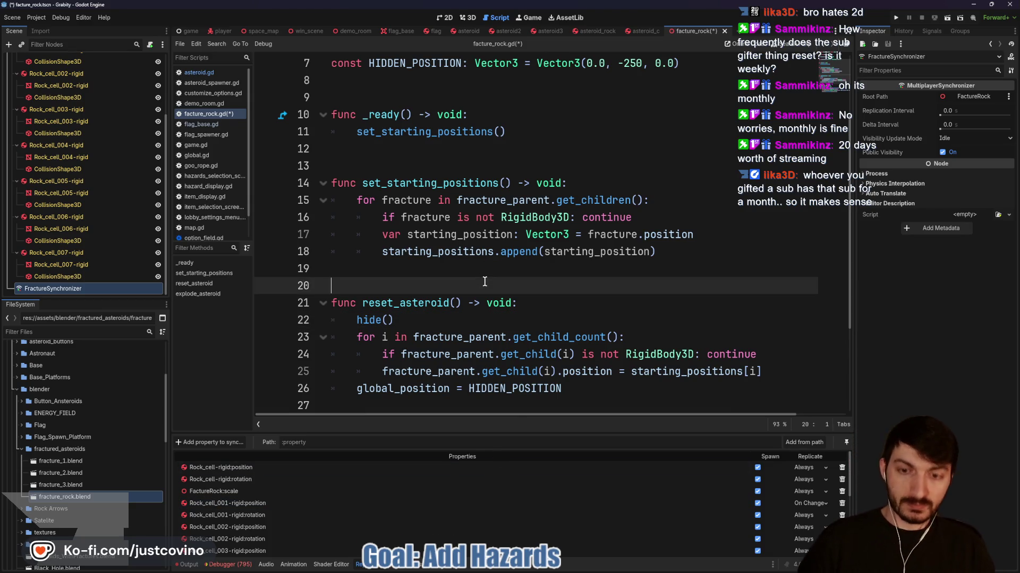
Save facture_rock.gd and the facture_rock scene with Ctrl+S
key(ctrl+s)
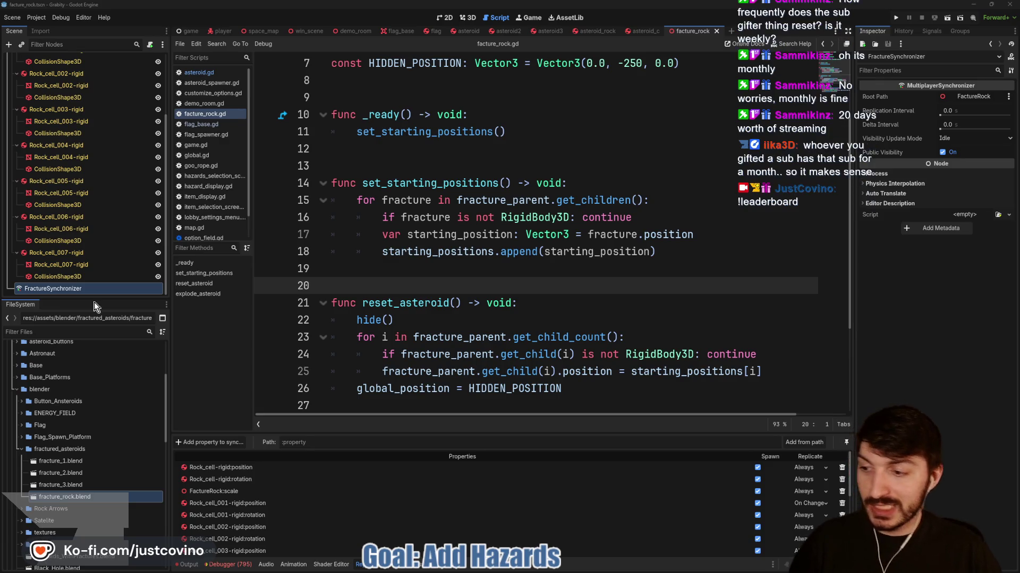
Bring the leaderboard browser window forward and move it up and to the left
click(547, 564)
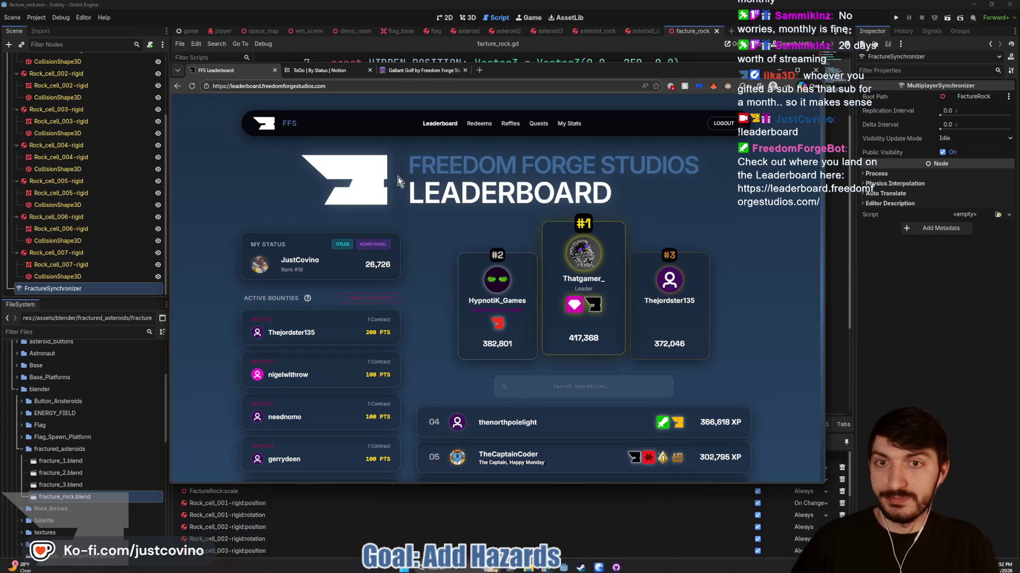
scroll(420, 221, down, 3)
scroll(419, 220, up, 2)
drag(547, 73, 515, 50)
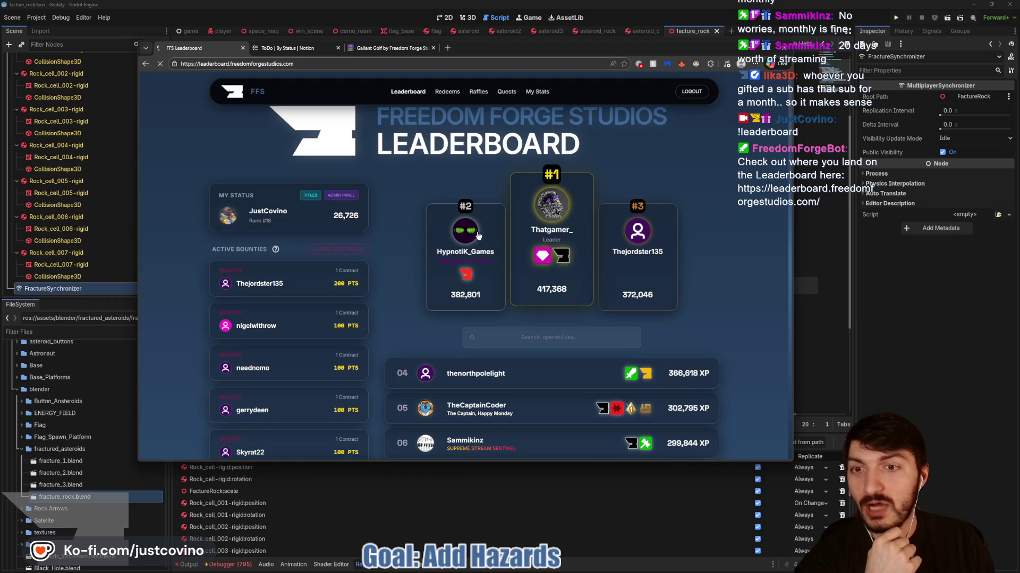
scroll(571, 233, down, 4)
scroll(564, 250, up, 4)
scroll(505, 248, down, 2)
scroll(469, 254, up, 3)
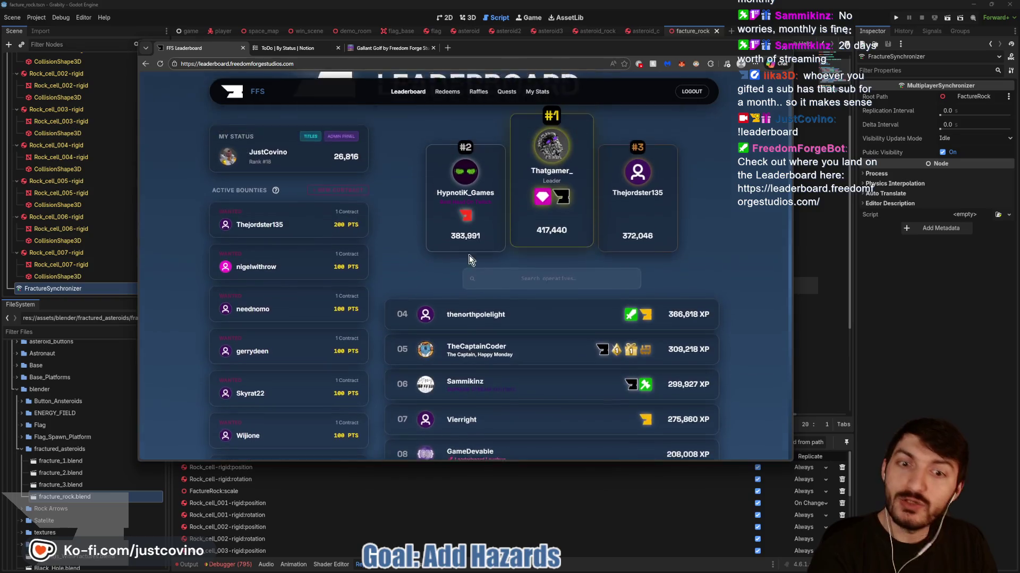
Open and close the title manager, then scroll the rankings down past rank 40 and back
click(324, 239)
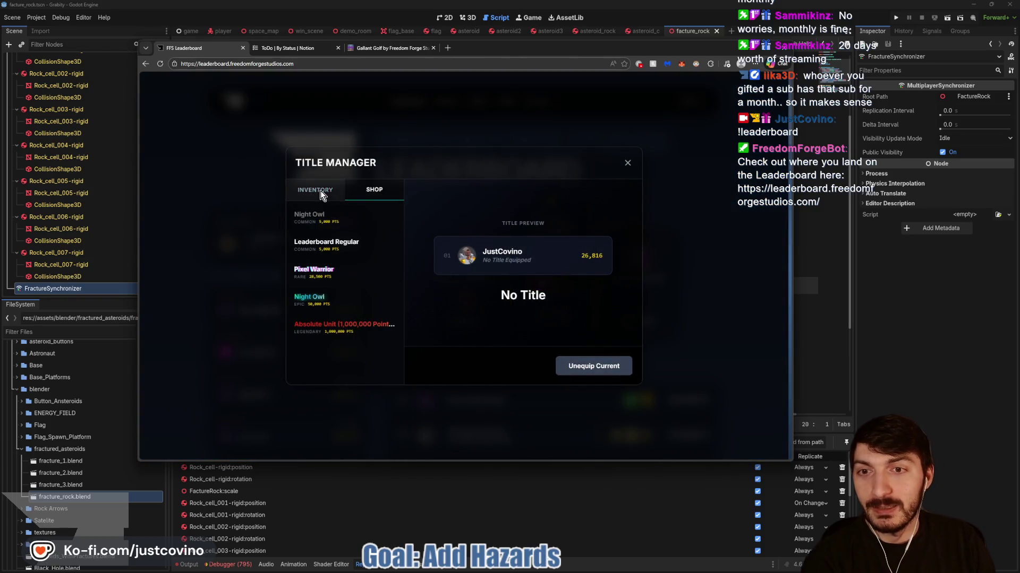
click(627, 164)
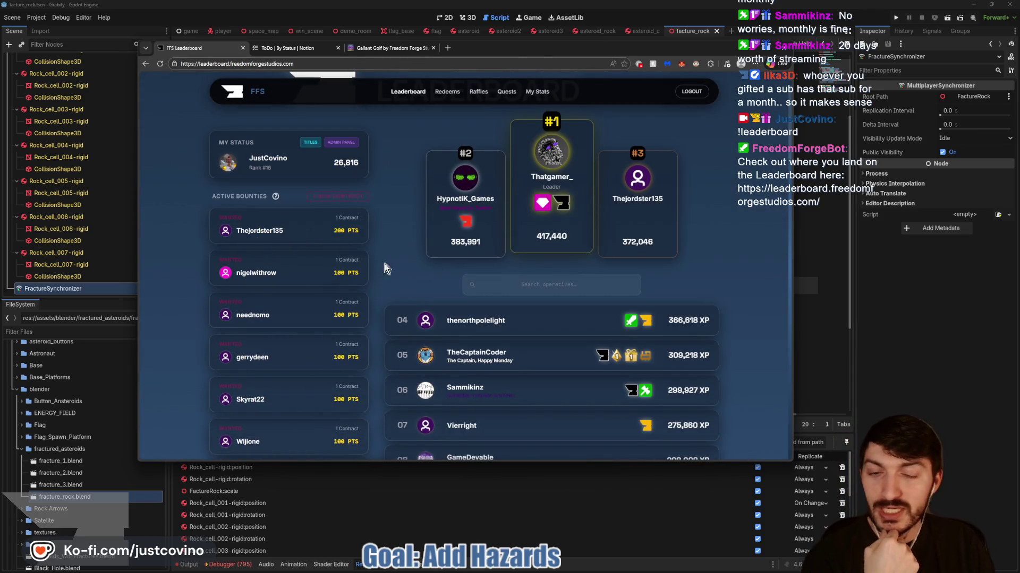
scroll(433, 282, down, 10)
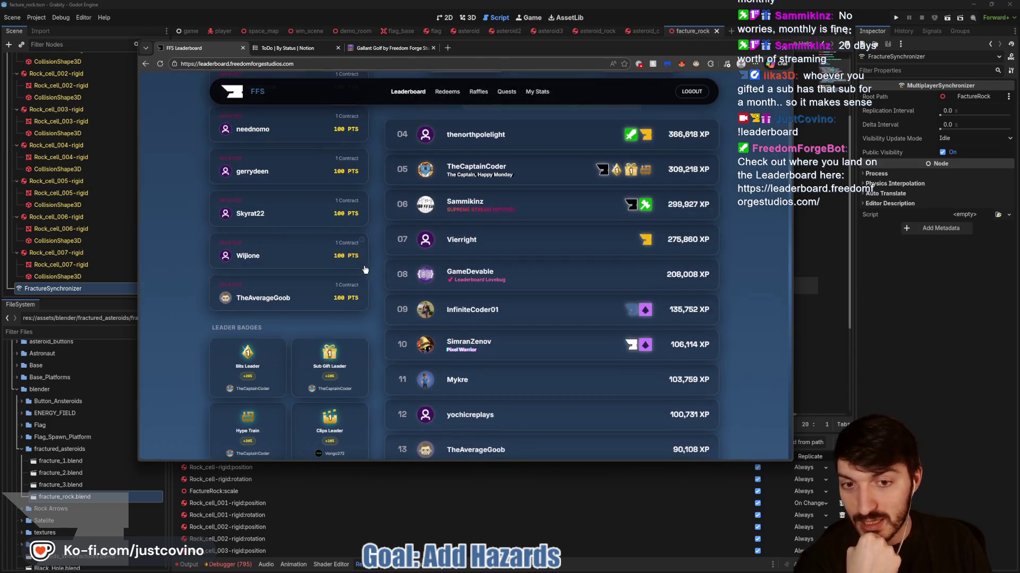
scroll(514, 265, down, 6)
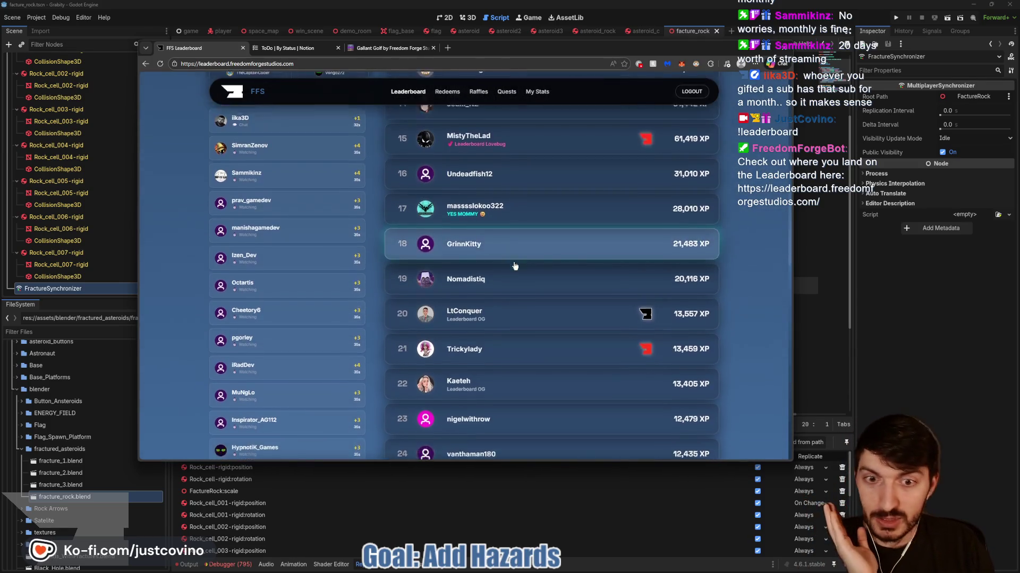
scroll(511, 267, down, 6)
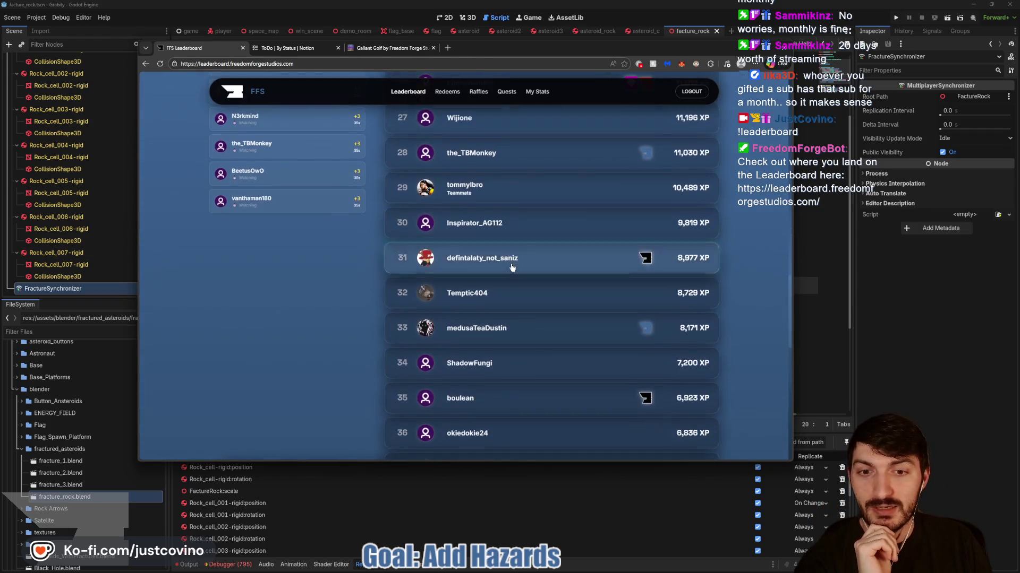
scroll(512, 267, down, 3)
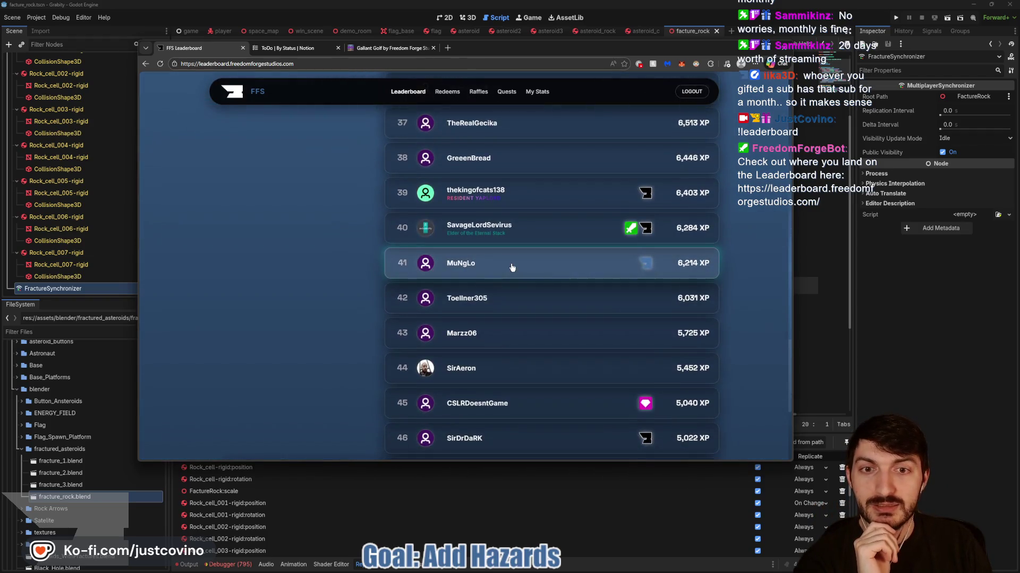
scroll(512, 267, down, 2)
scroll(511, 267, up, 12)
scroll(512, 268, up, 10)
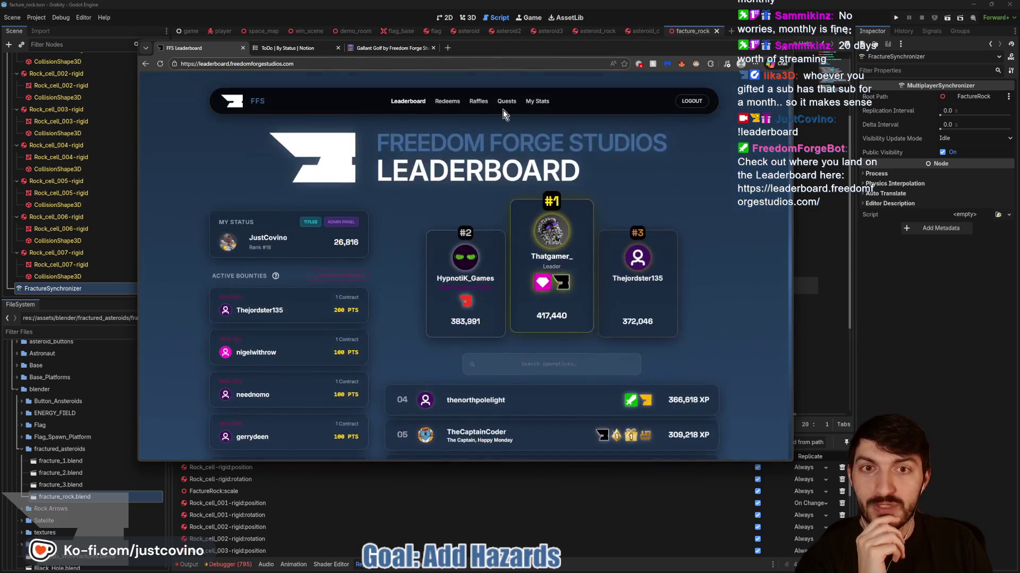
click(478, 103)
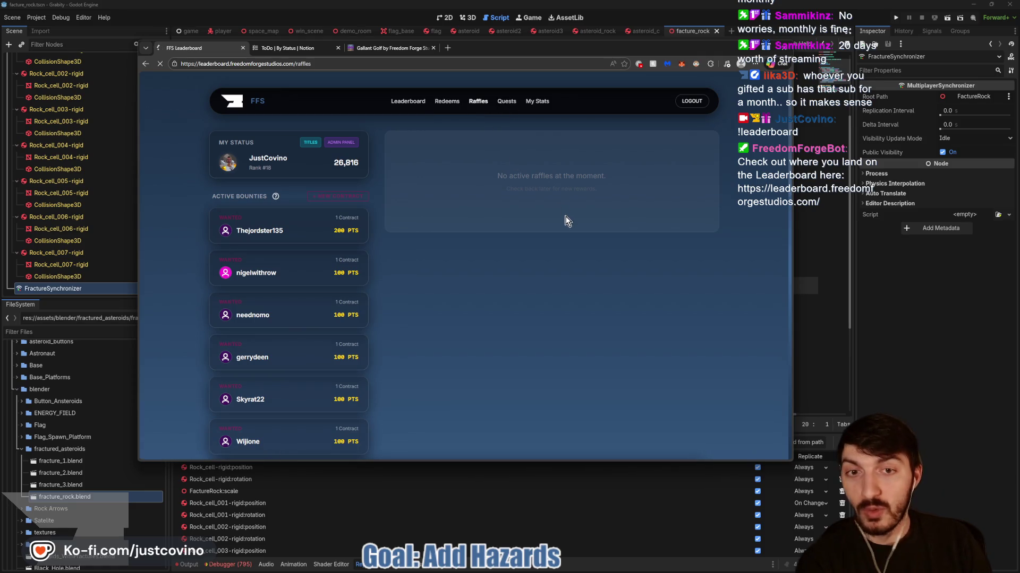
scroll(625, 269, down, 3)
scroll(632, 259, up, 3)
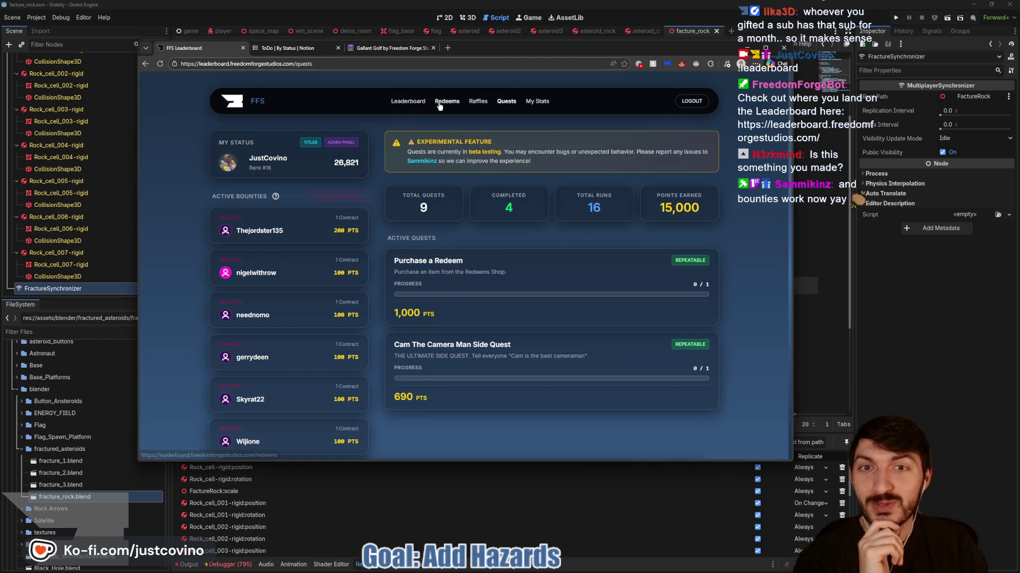
click(411, 105)
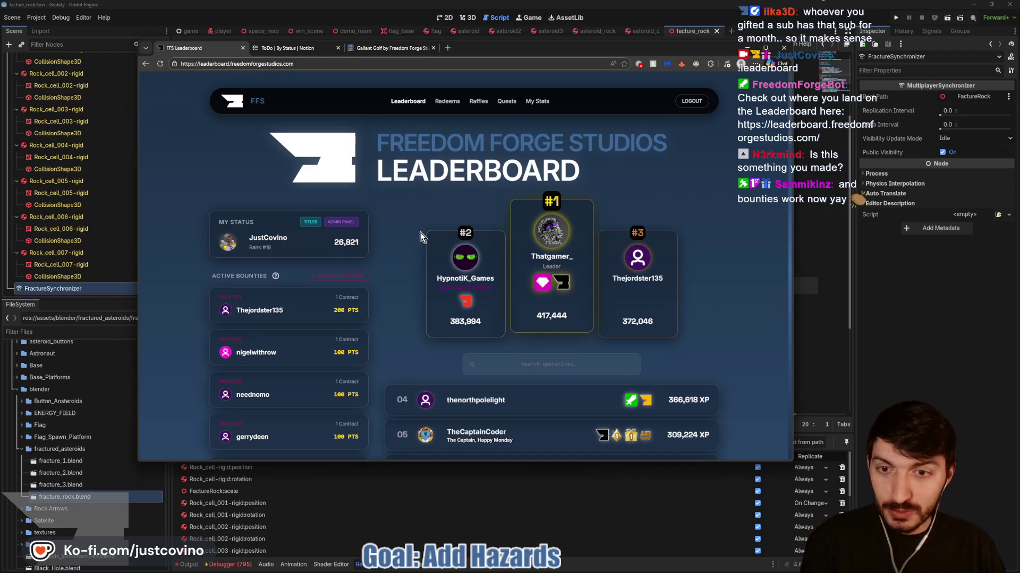
scroll(425, 237, down, 2)
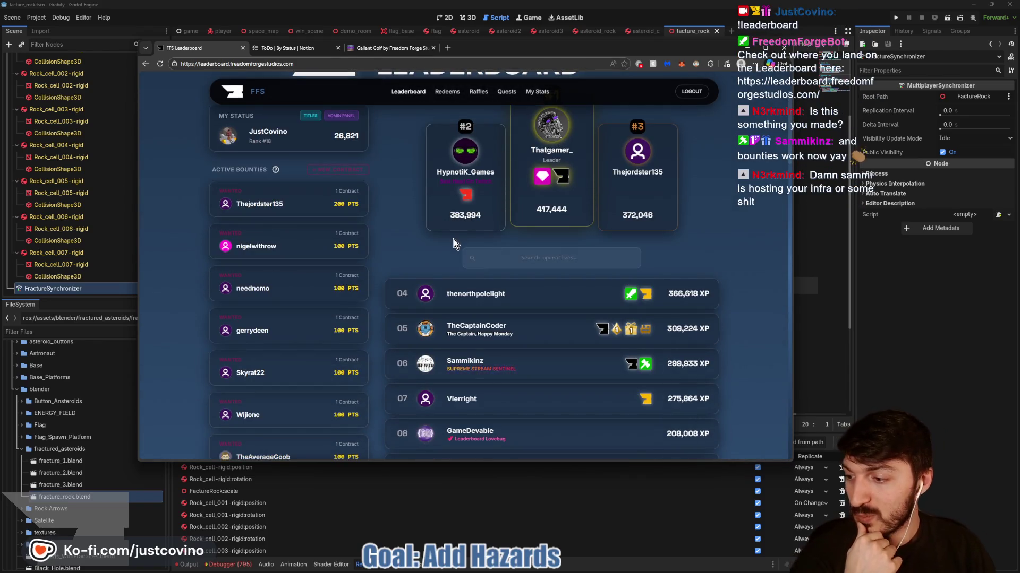
scroll(478, 245, down, 1)
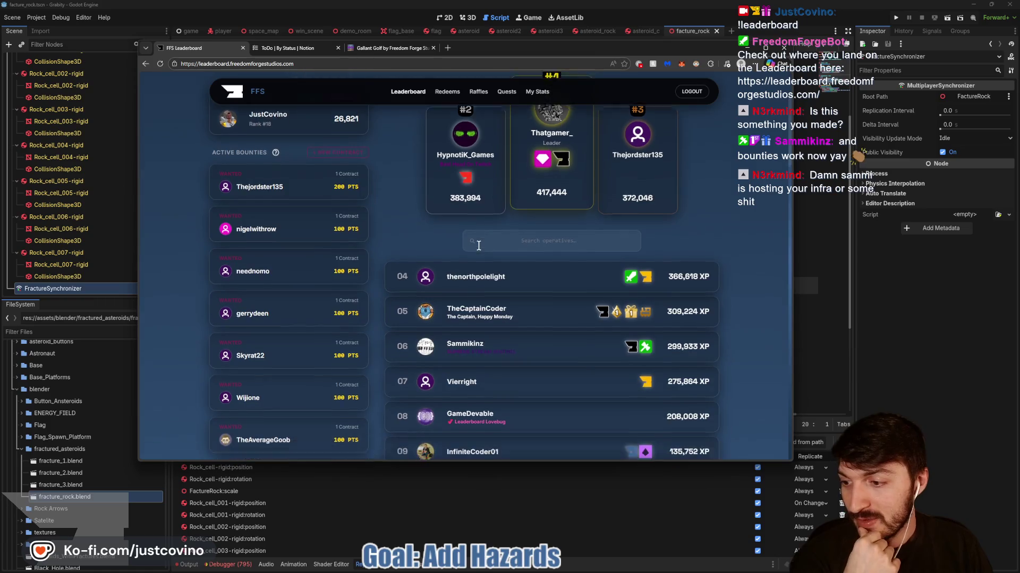
scroll(479, 245, down, 1)
scroll(486, 241, up, 2)
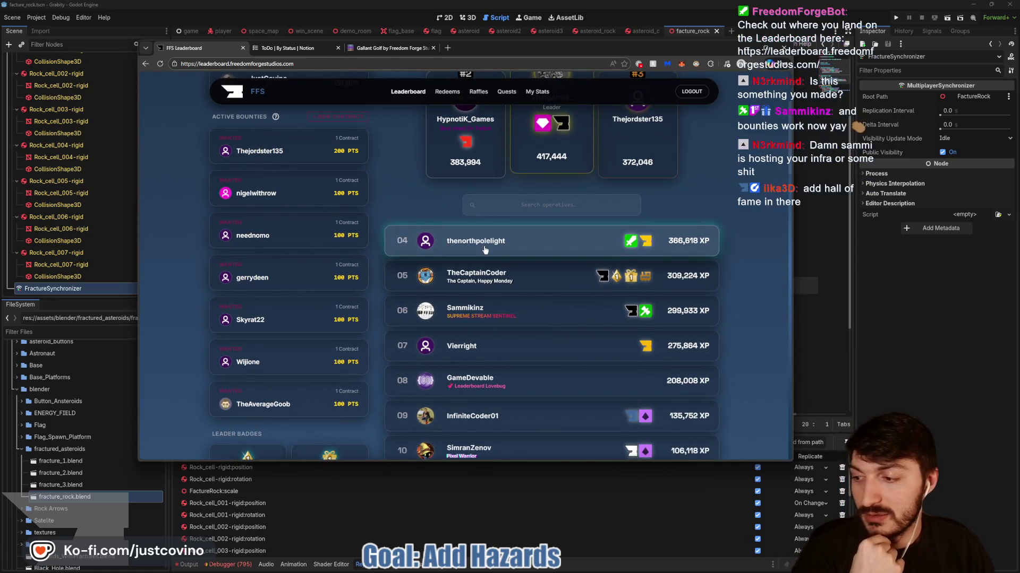
scroll(498, 231, up, 2)
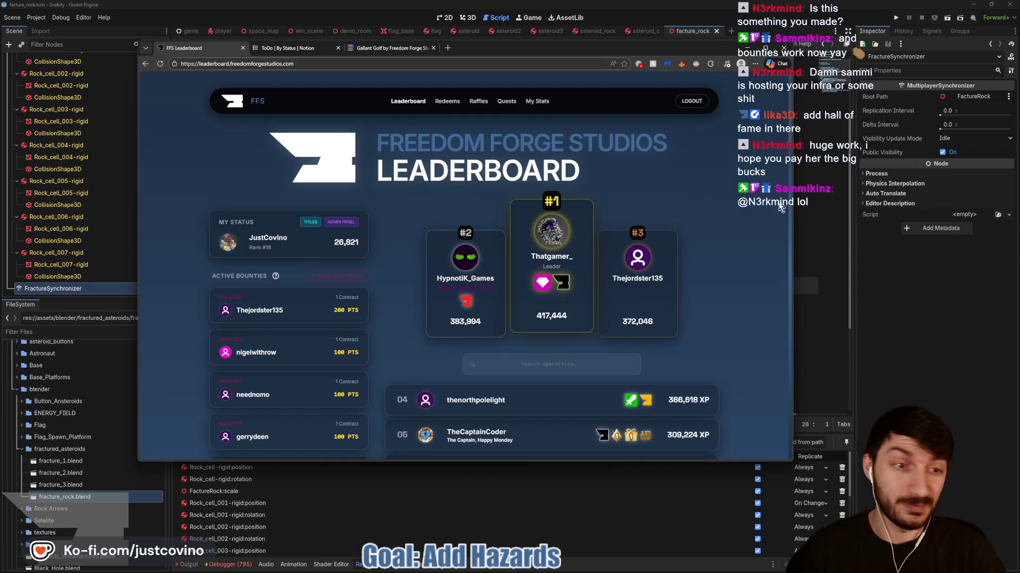
key(alt+Tab)
Browse the lower lines of facture_rock.gd and collapse fracture_rock's children in the Scene dock
click(437, 261)
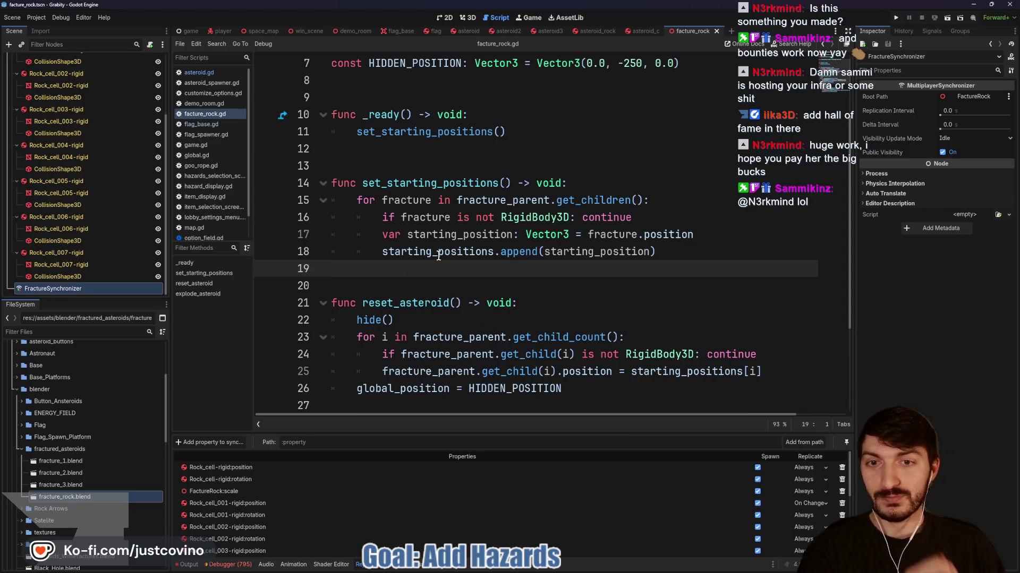
scroll(437, 258, down, 3)
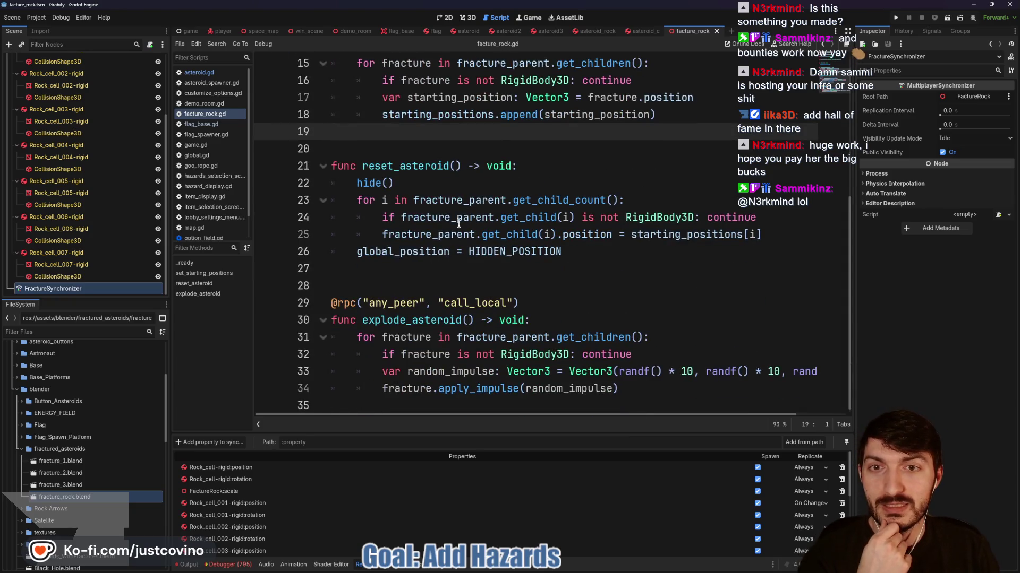
click(383, 156)
scroll(433, 204, up, 5)
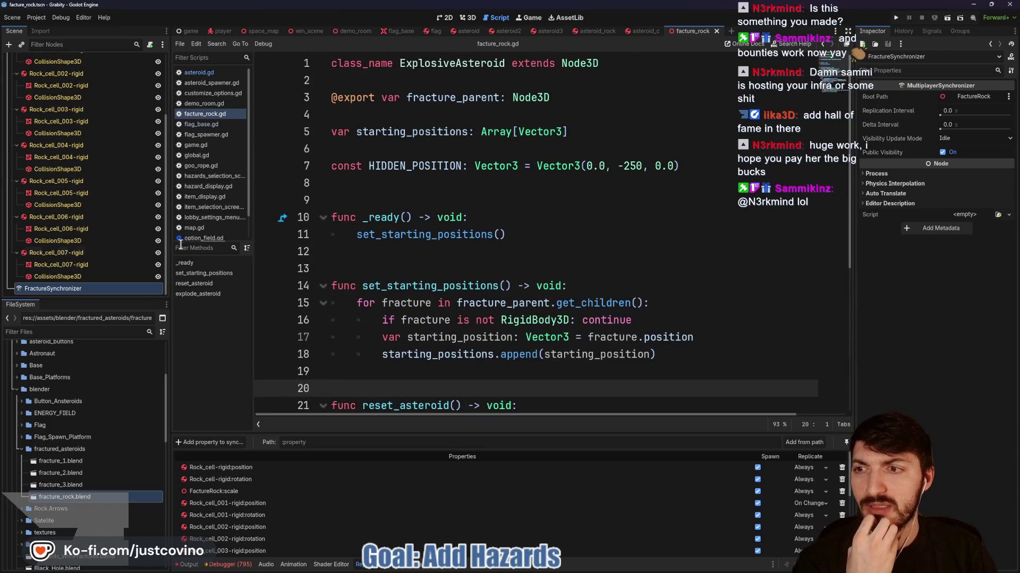
scroll(87, 243, up, 3)
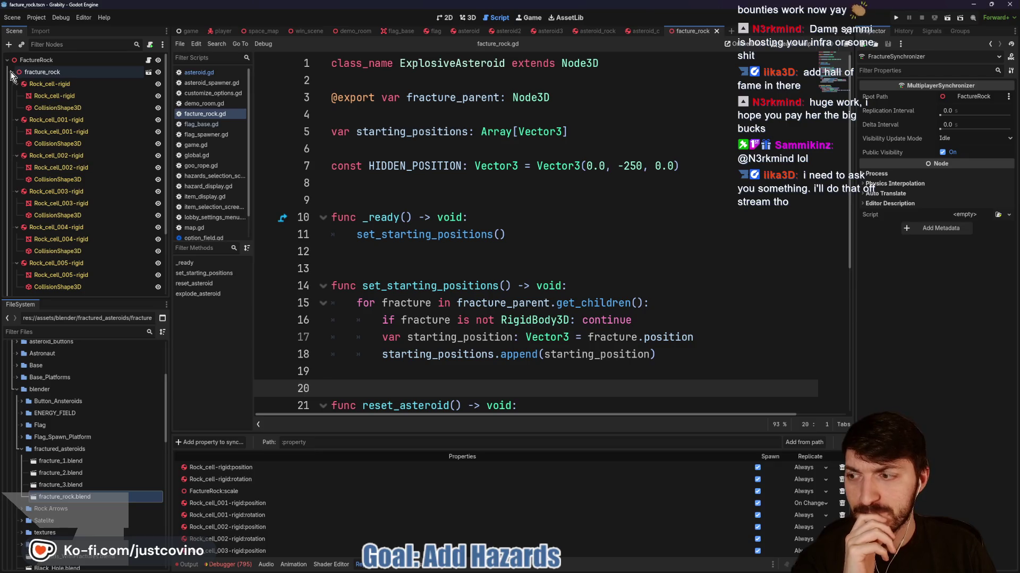
click(11, 72)
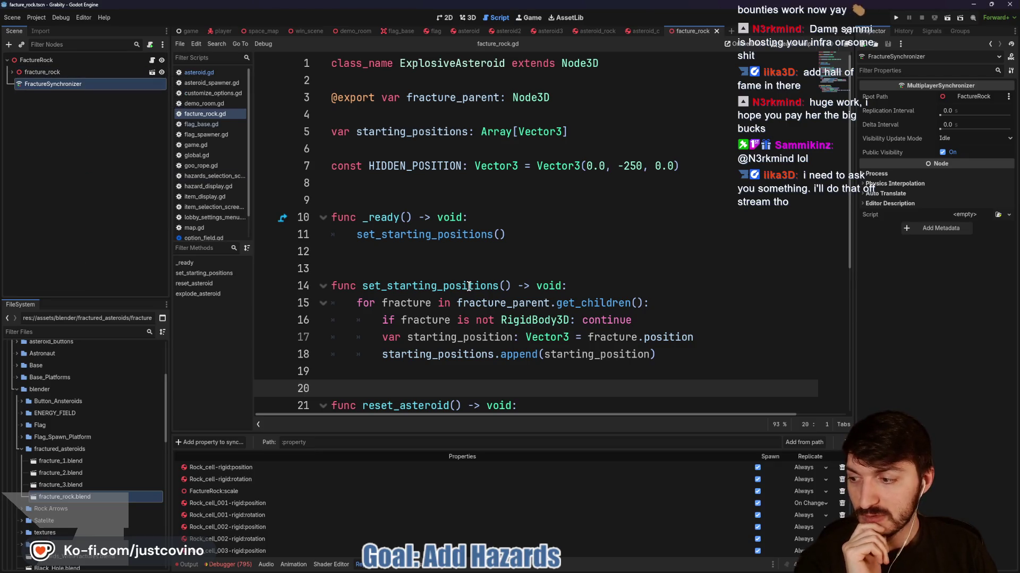
Review facture_rock.gd around _ready and set_starting_positions, lines 9 to 13
click(418, 267)
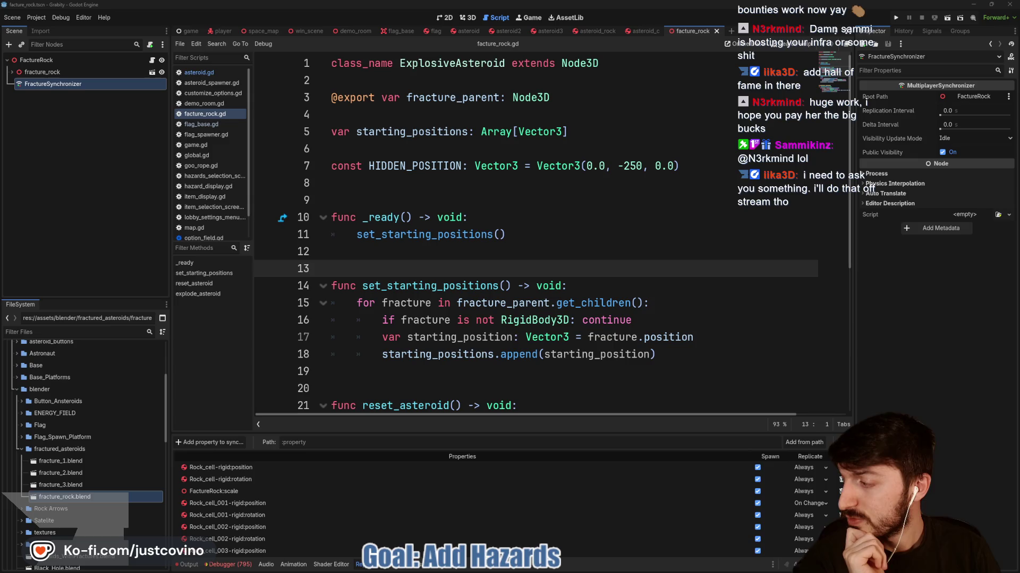
click(445, 258)
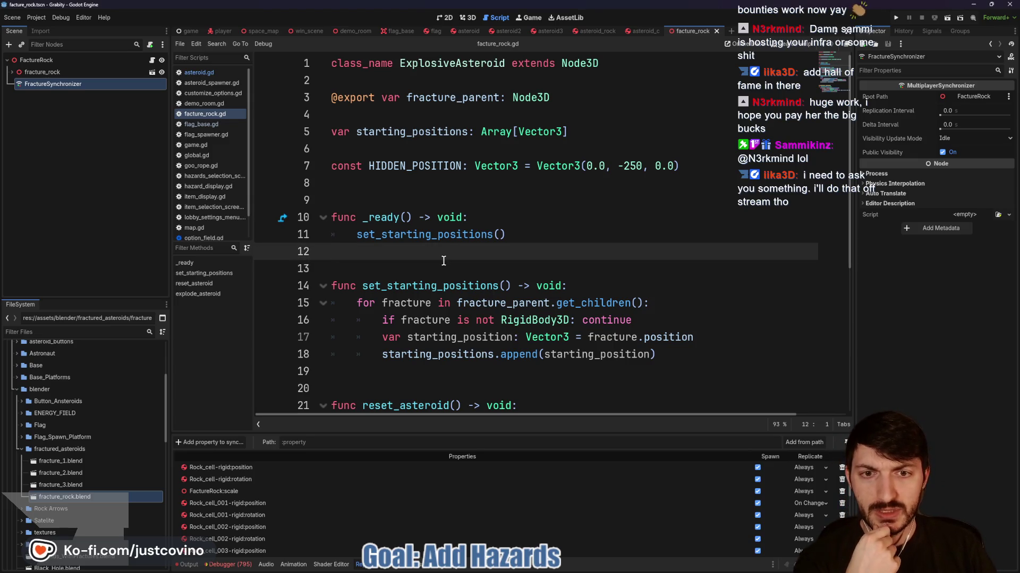
scroll(443, 261, down, 2)
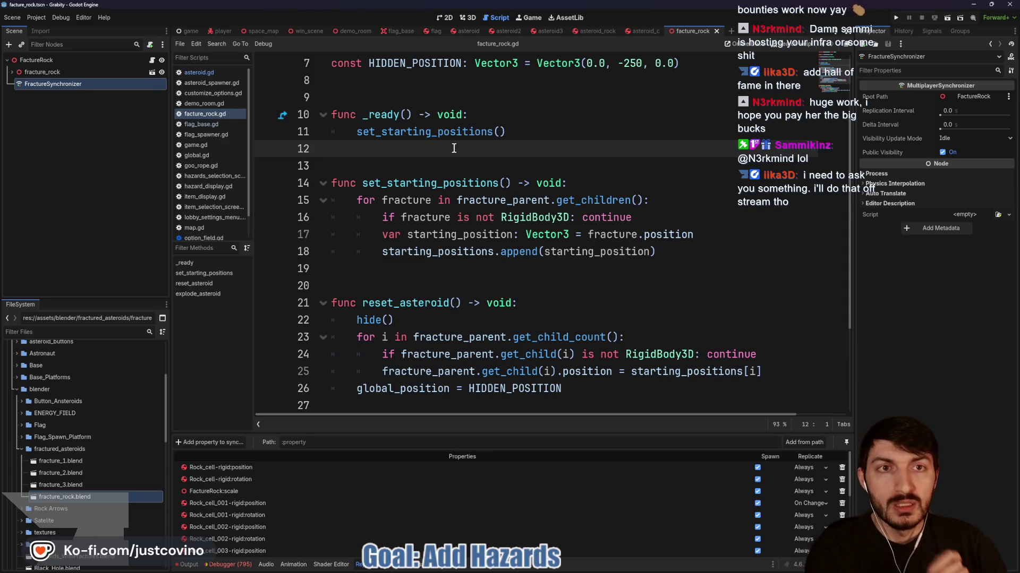
scroll(454, 148, up, 2)
click(482, 201)
scroll(544, 215, down, 2)
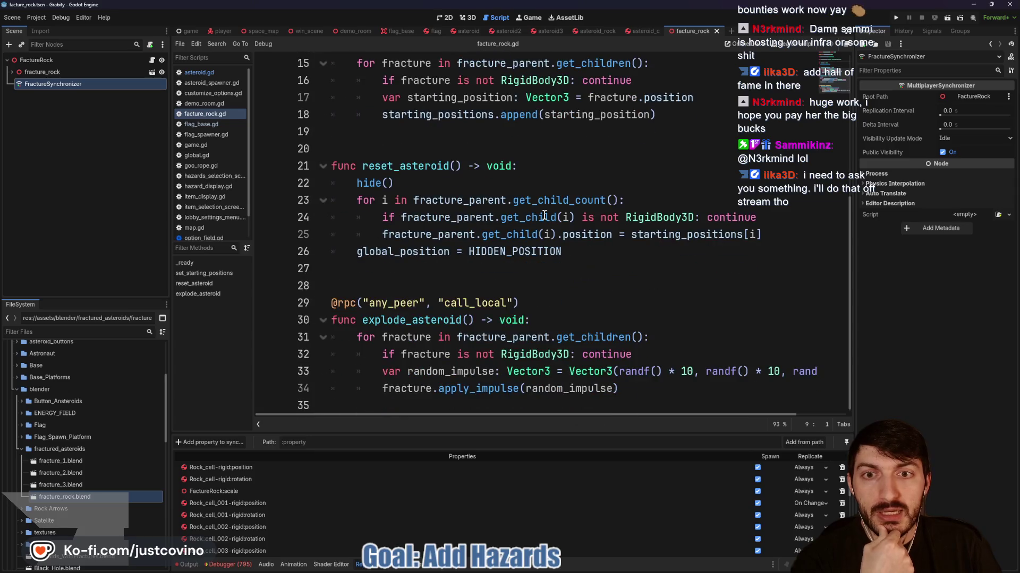
scroll(544, 215, up, 4)
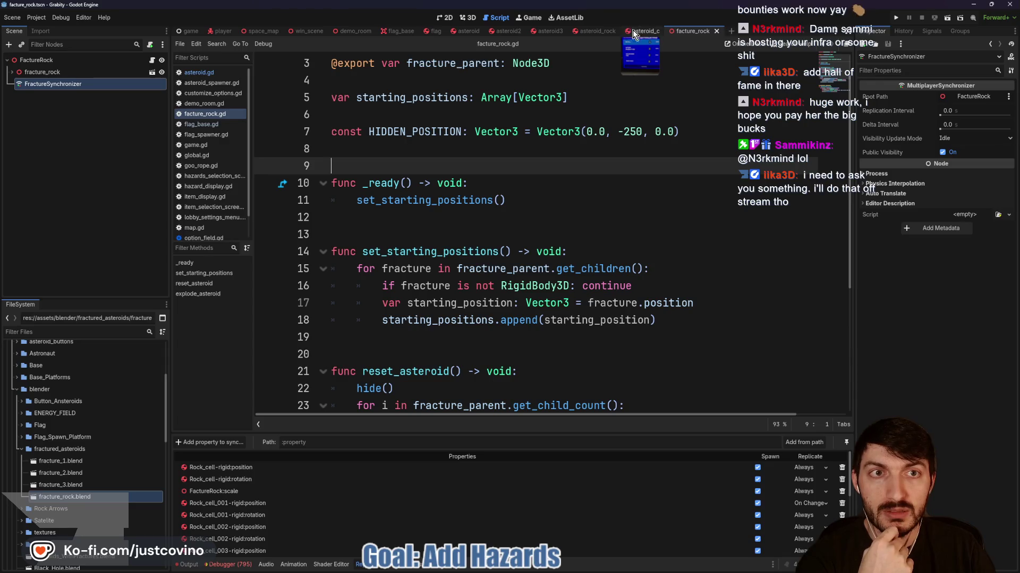
Read explode() in asteroid.gd, then switch to the 3D view of the asteroid scene
click(466, 31)
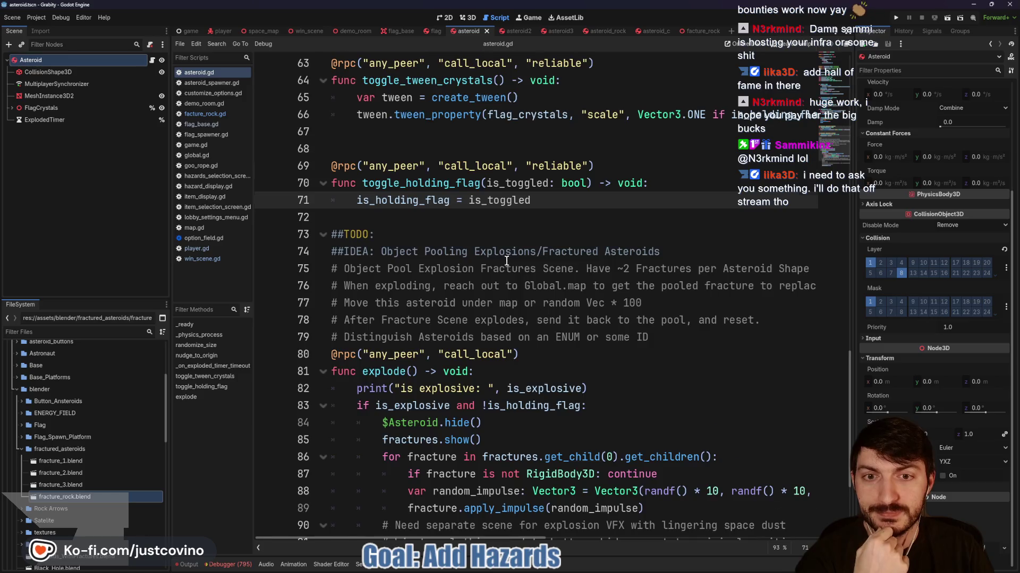
scroll(506, 261, down, 4)
scroll(541, 236, up, 3)
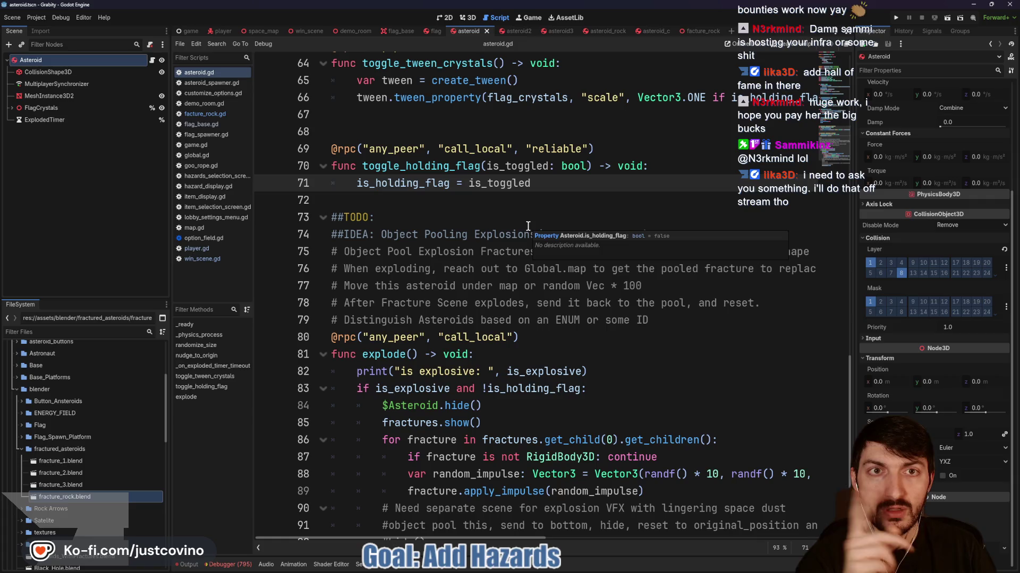
click(701, 32)
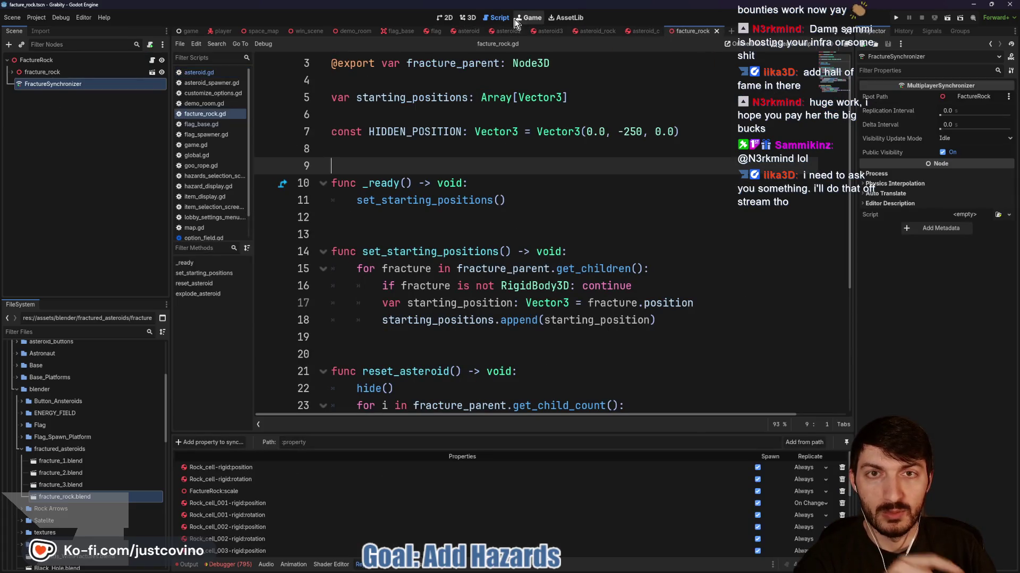
click(468, 18)
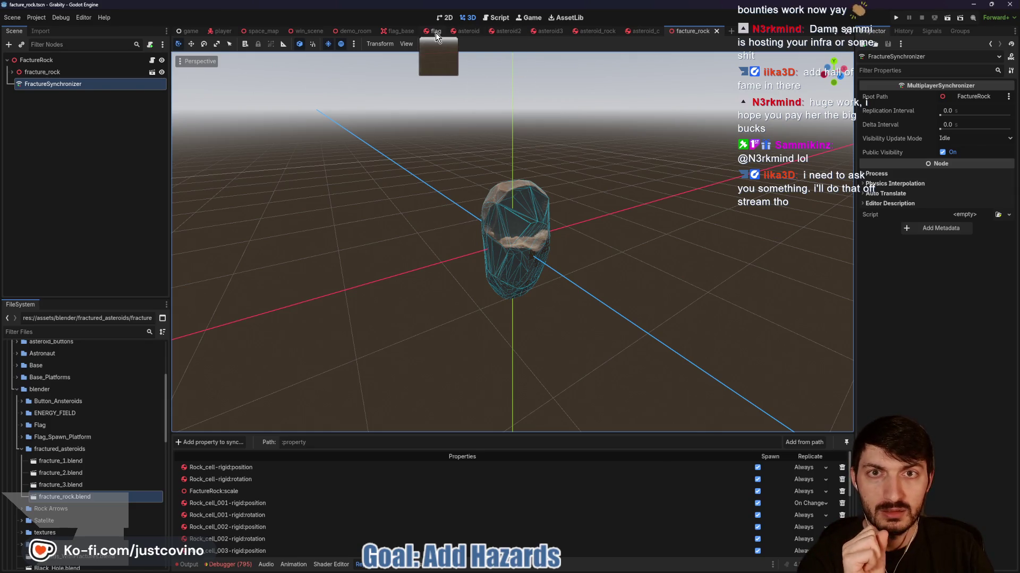
click(463, 31)
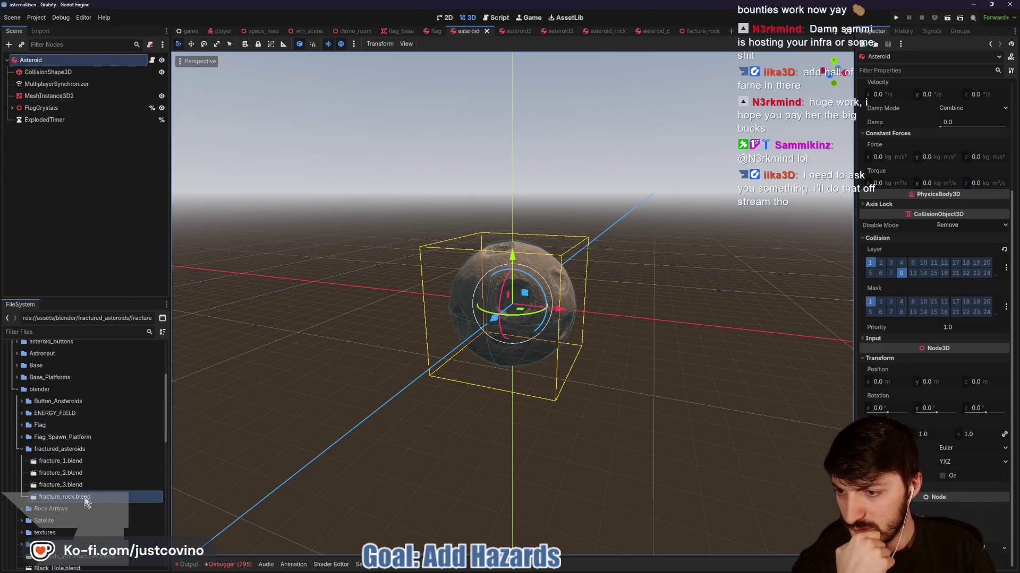
Inspect the fracture_1.blend and fracture_2.blend import previews
double_click(84, 462)
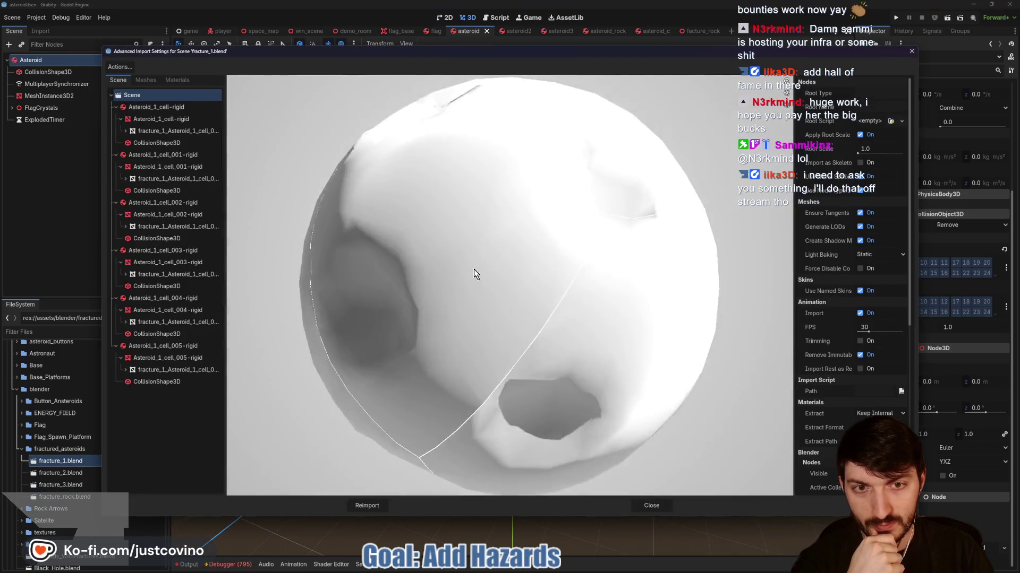
mouse_move(475, 269)
mouse_down()
mouse_move(592, 325)
mouse_move(712, 363)
mouse_move(595, 409)
mouse_up()
click(648, 505)
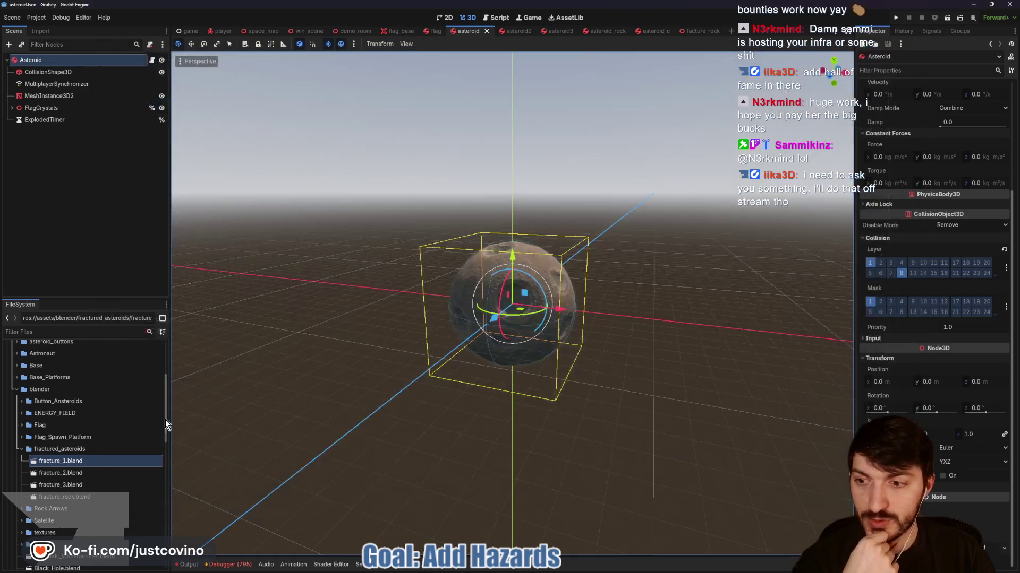
double_click(97, 473)
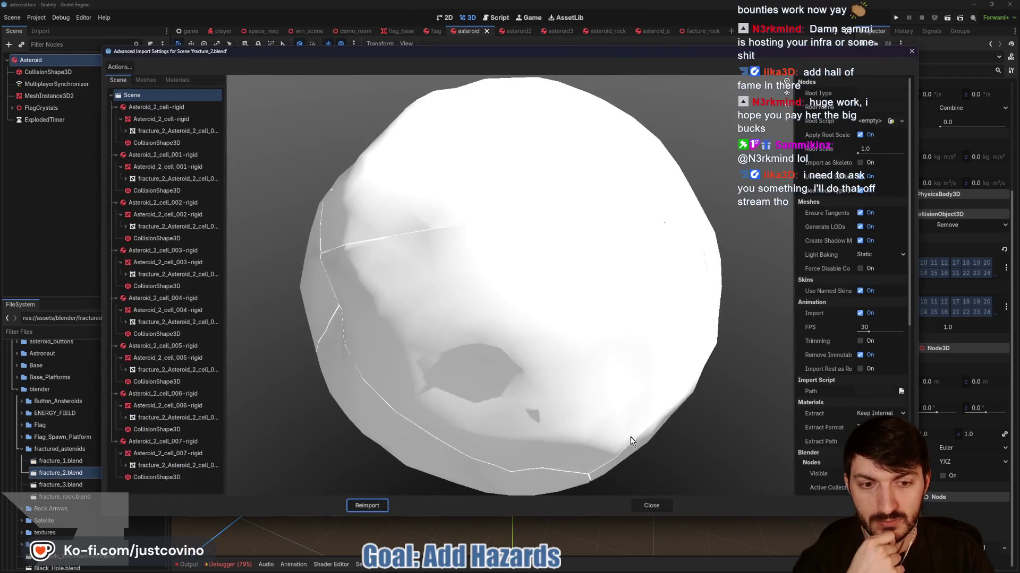
drag(632, 439, 677, 499)
click(651, 506)
Add fracture_1.blend to the asteroid scene at scale 8 and open it as its own scene
click(58, 461)
drag(58, 461, 376, 334)
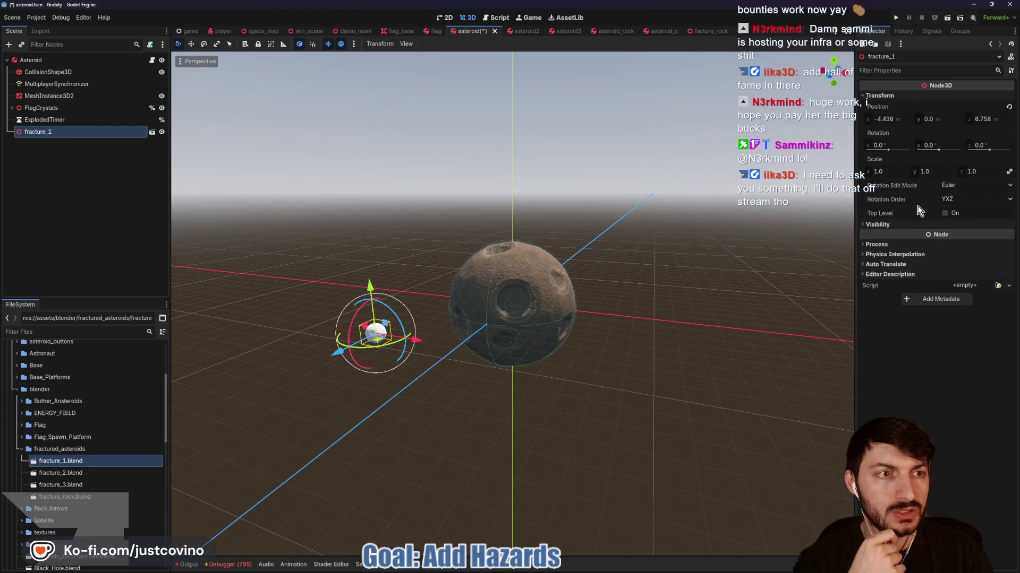
click(886, 170)
text(8)
key(Return)
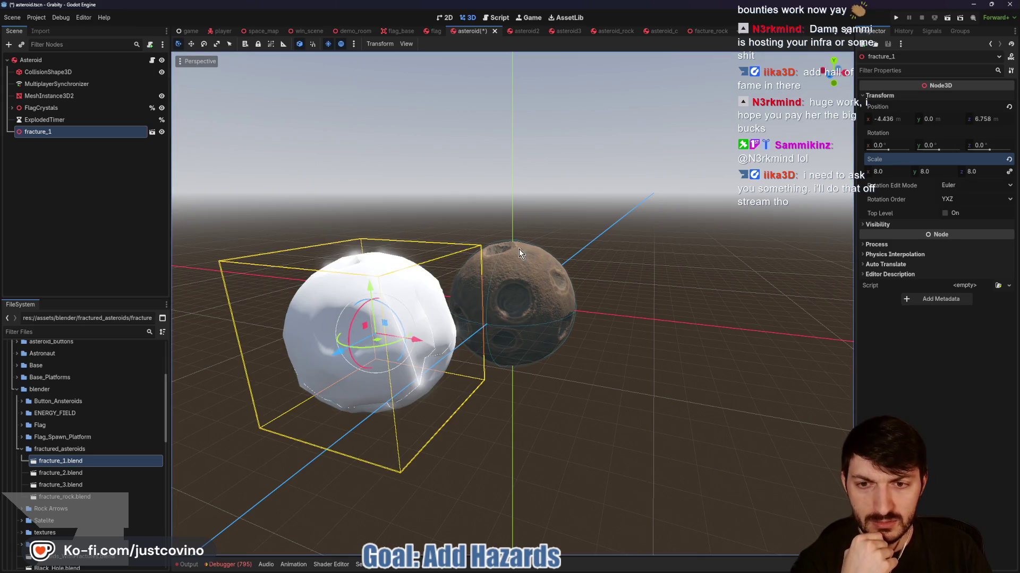
key(g)
key(Escape)
click(152, 132)
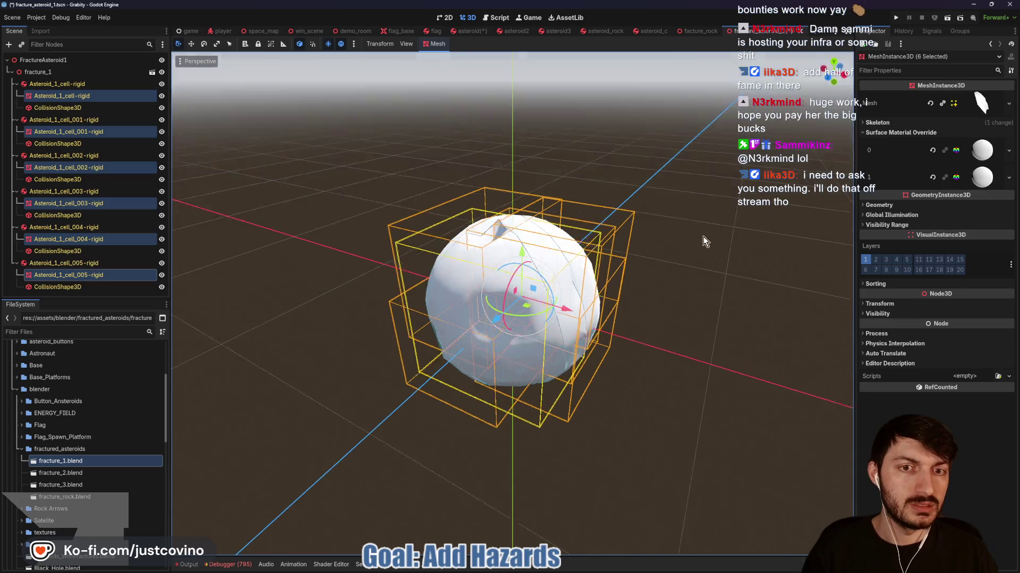
Clear the fracture pieces' two material overrides and save fracture_asteroid_1
click(932, 151)
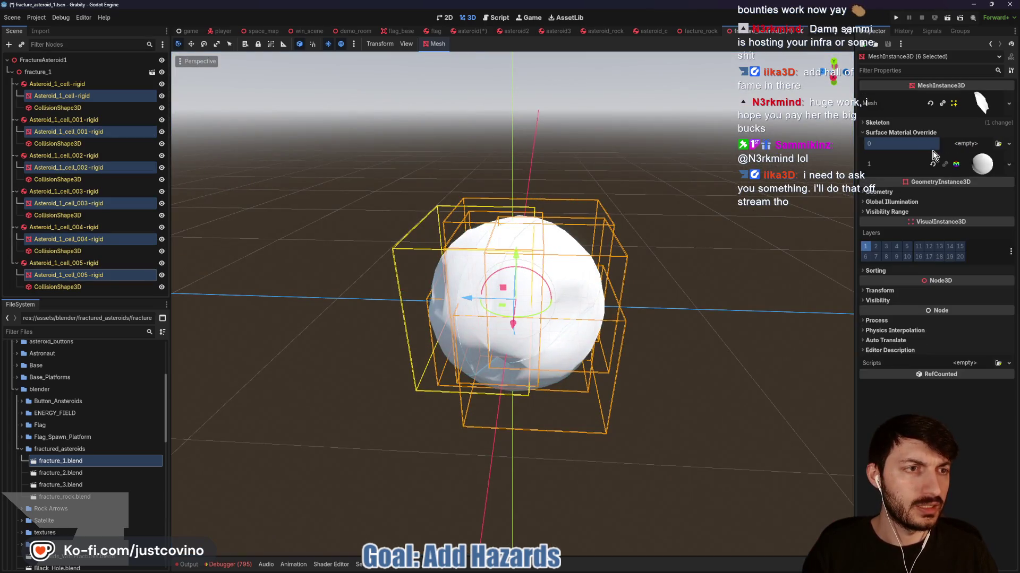
click(932, 165)
key(ctrl+s)
Delete the stray fracture_1 instance from the asteroid scene
click(470, 30)
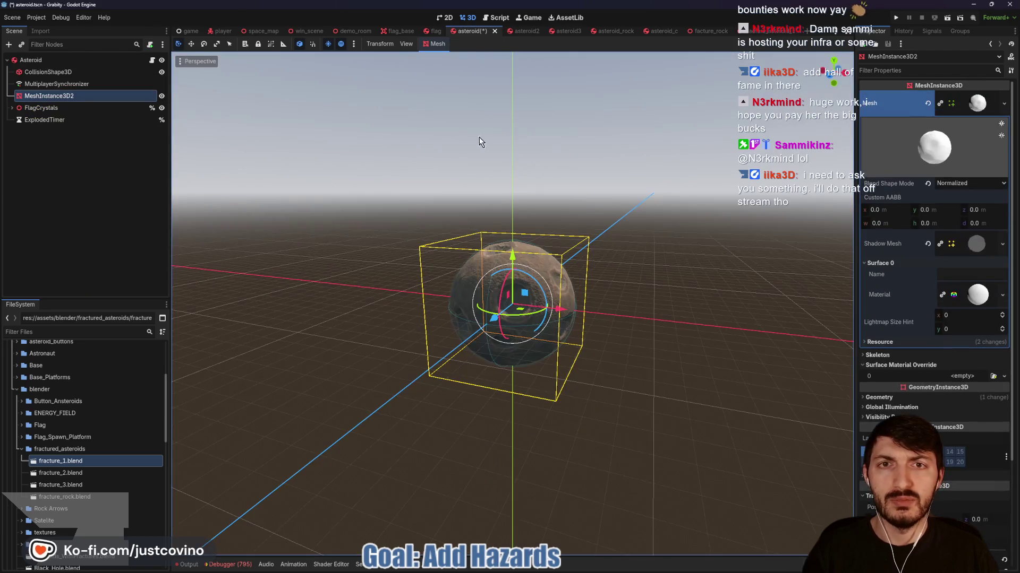
drag(508, 195, 557, 198)
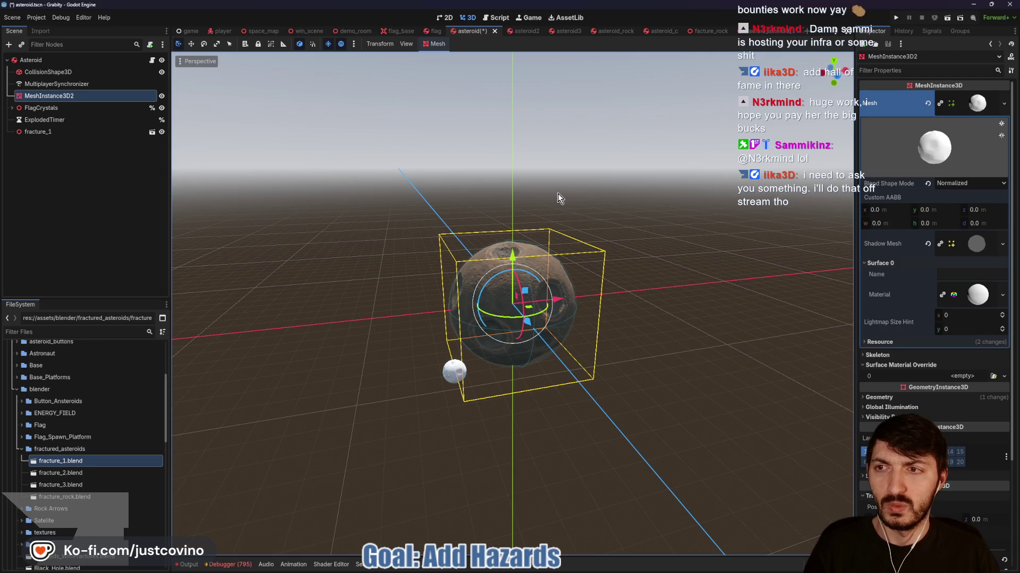
click(106, 132)
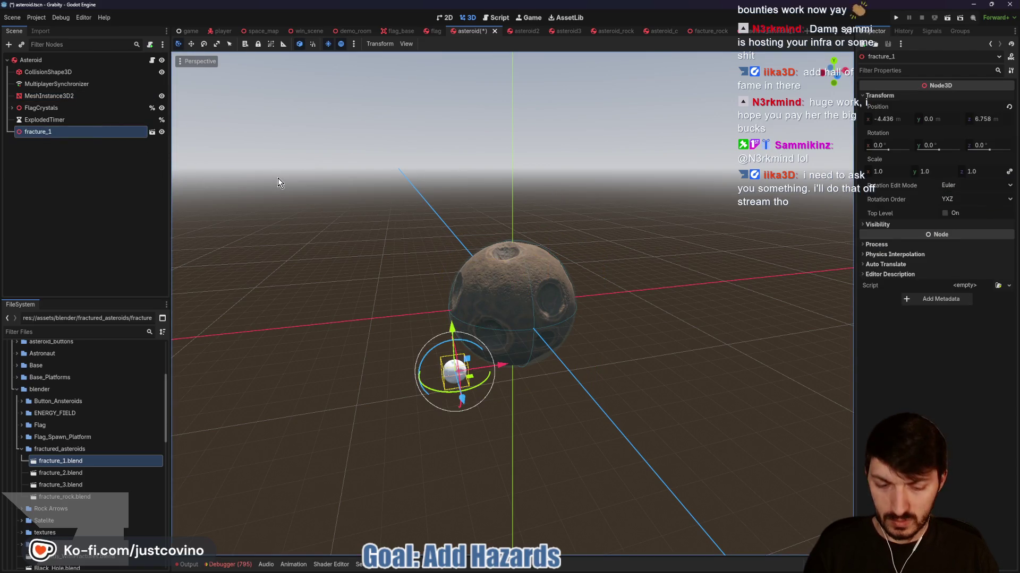
key(Delete)
key(Return)
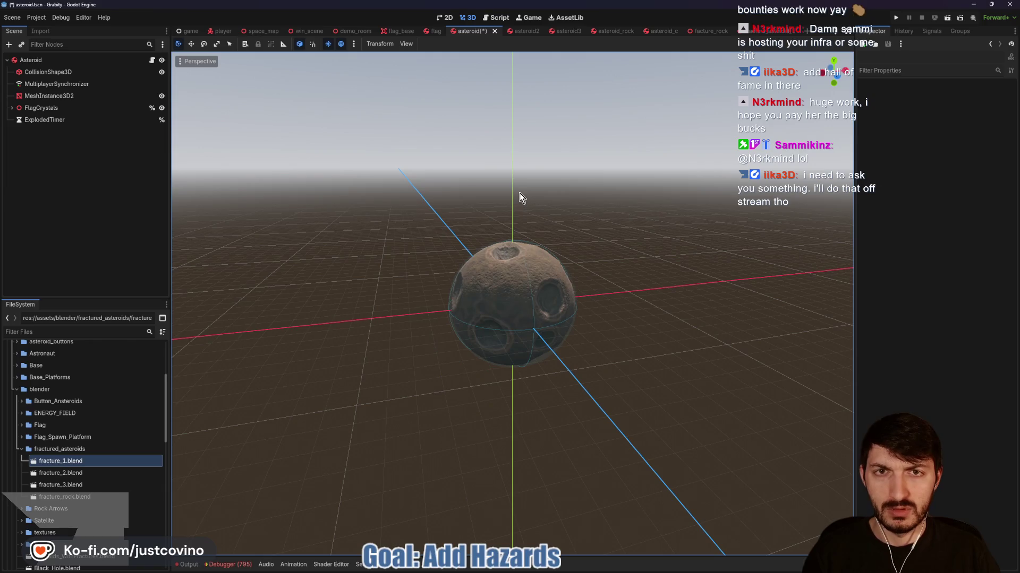
Copy the rocky Material Override from the asteroid's MeshInstance3D2
click(45, 71)
click(42, 61)
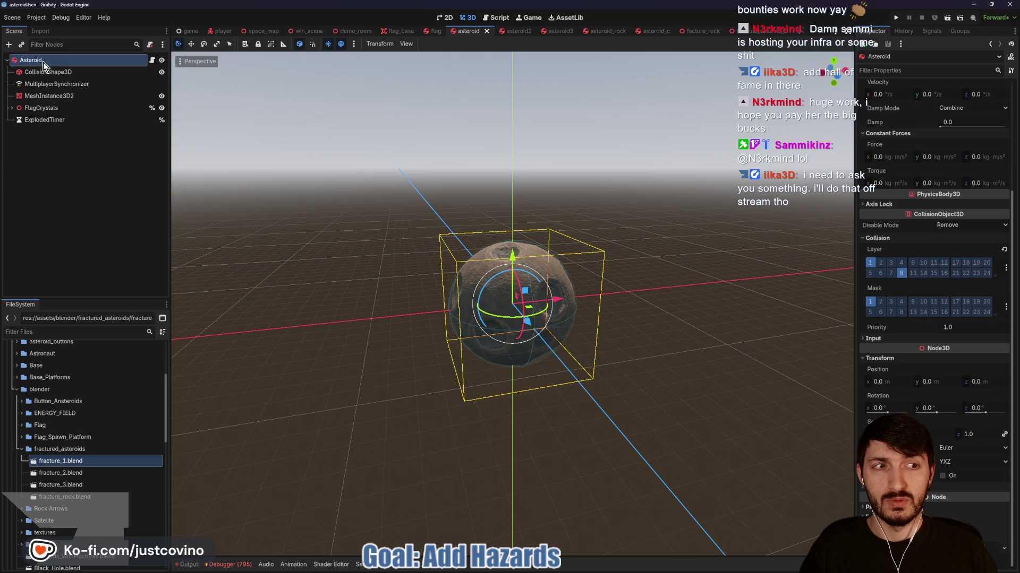
click(63, 96)
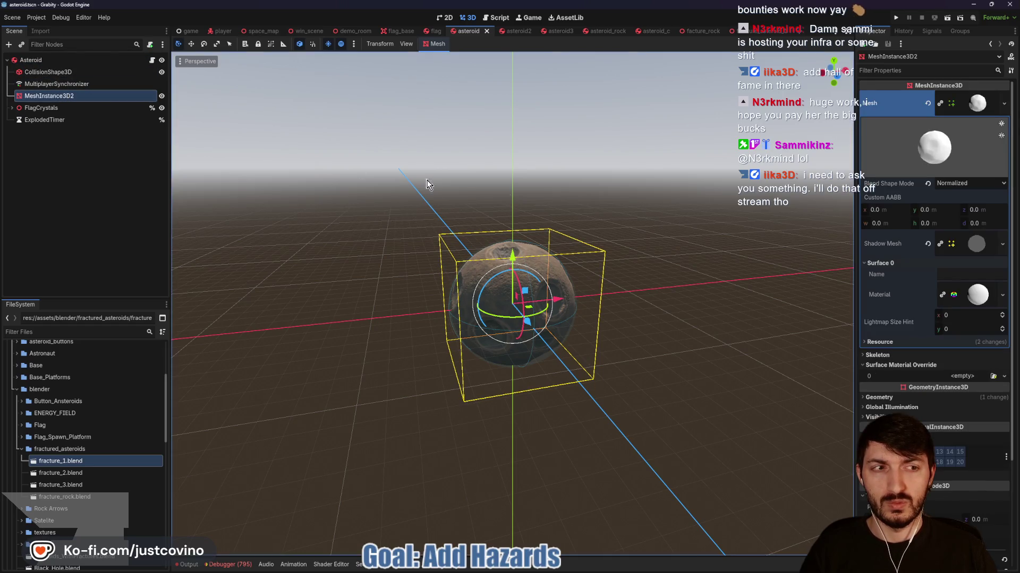
scroll(917, 265, down, 3)
click(916, 262)
click(1004, 278)
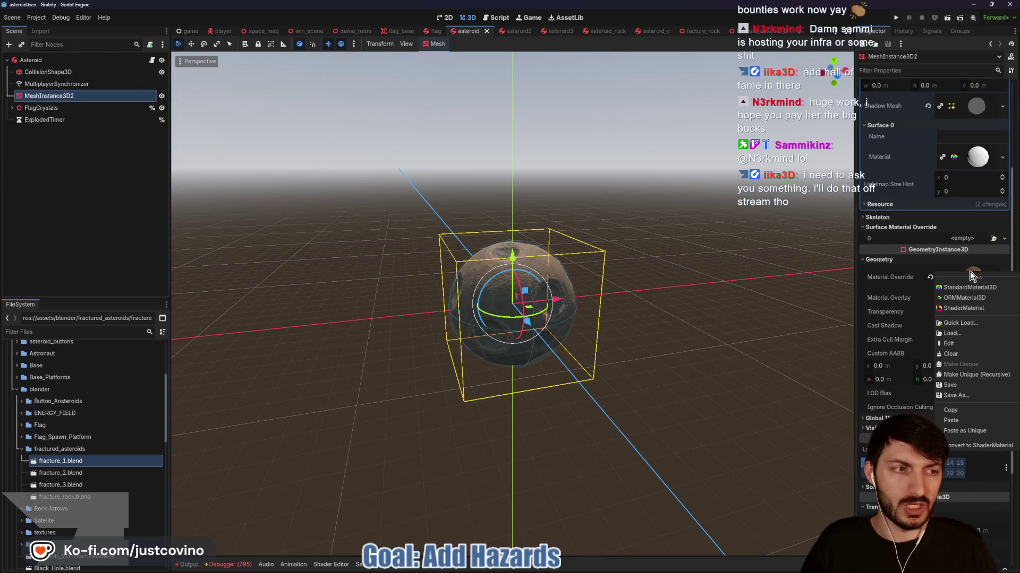
click(985, 373)
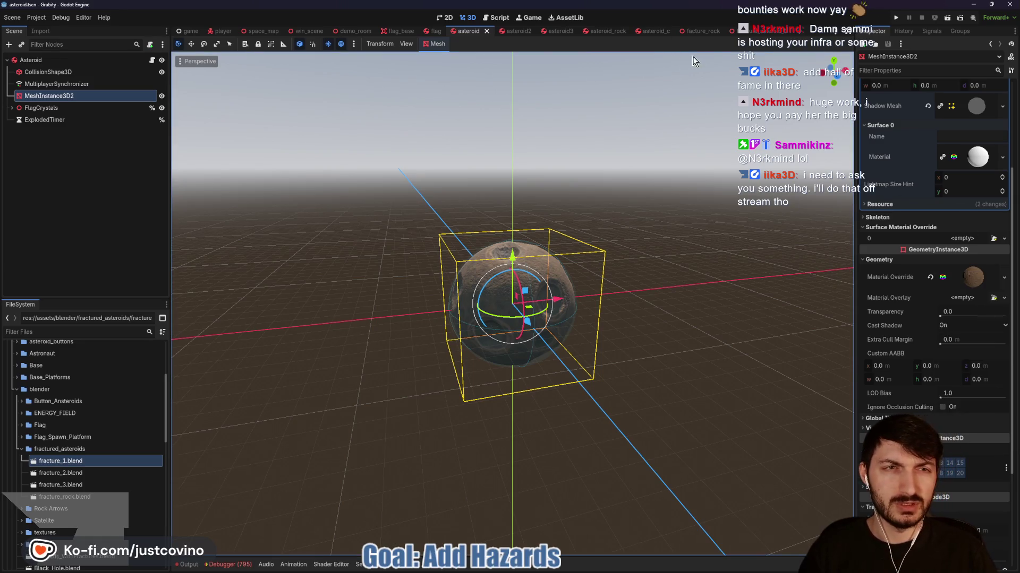
Paste the rocky material into both surface material override slots of the fracture pieces
click(741, 31)
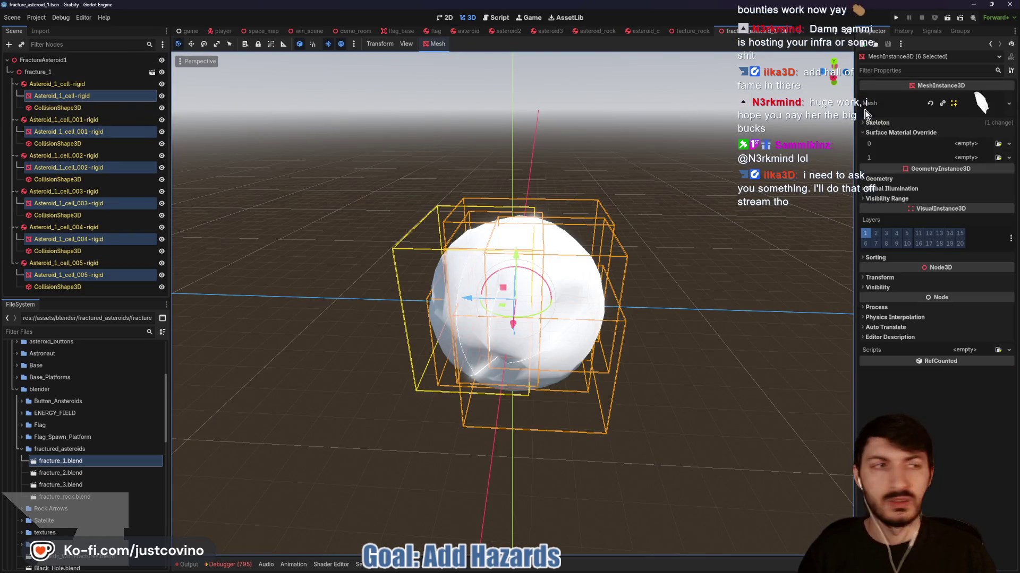
click(958, 149)
click(971, 225)
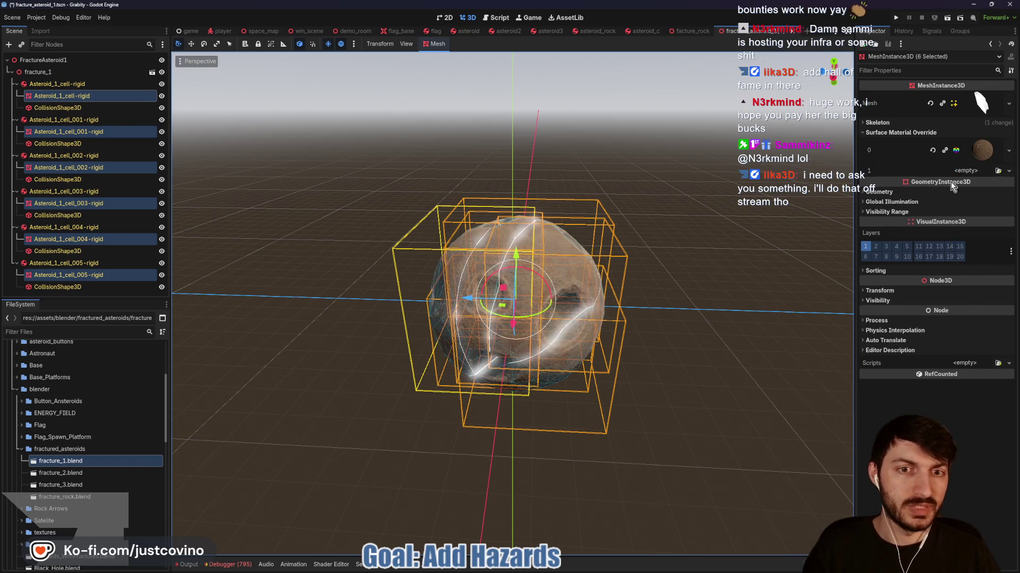
click(973, 171)
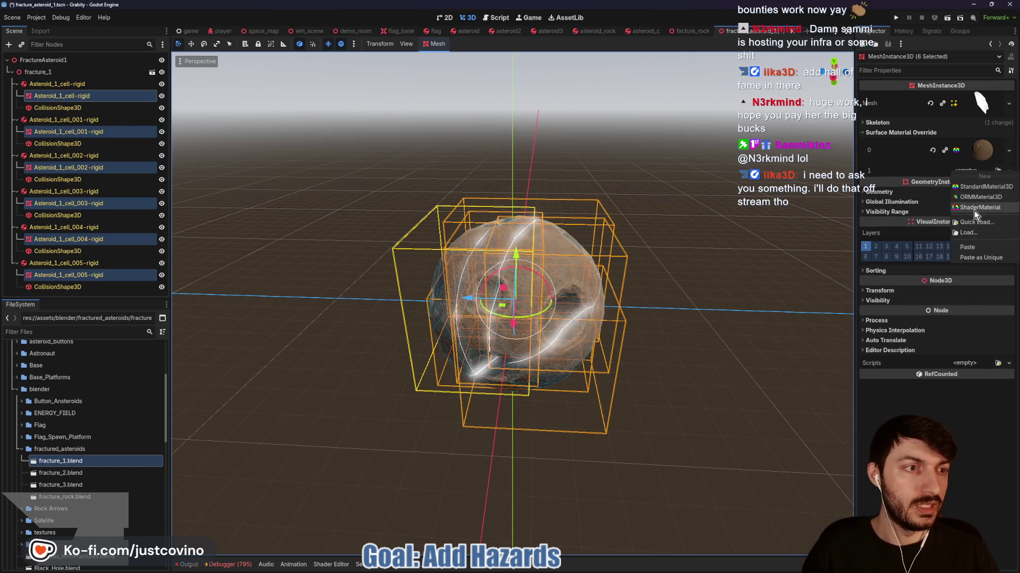
click(975, 247)
click(721, 215)
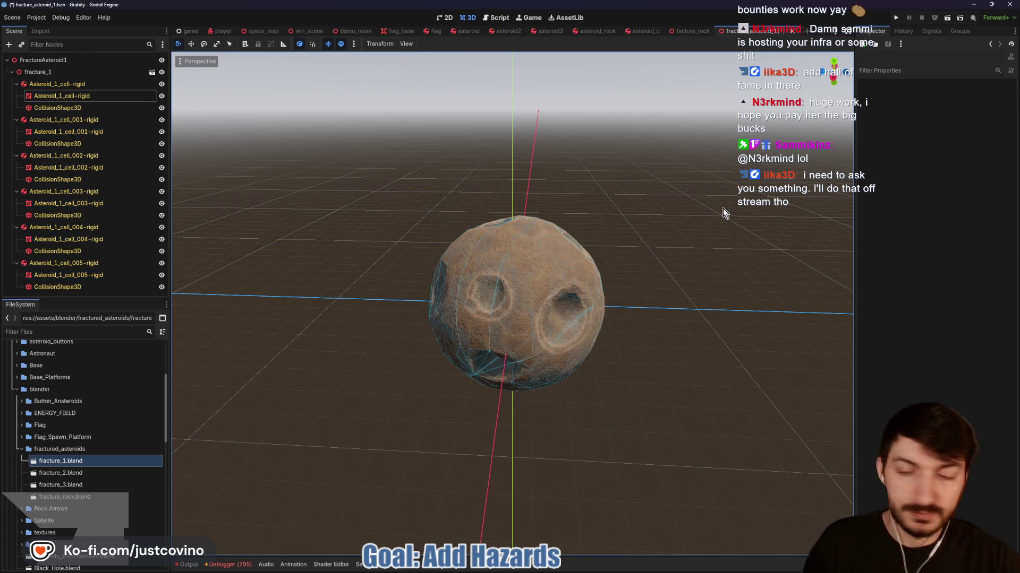
mouse_move(563, 191)
mouse_down()
mouse_move(632, 175)
mouse_move(564, 170)
mouse_up()
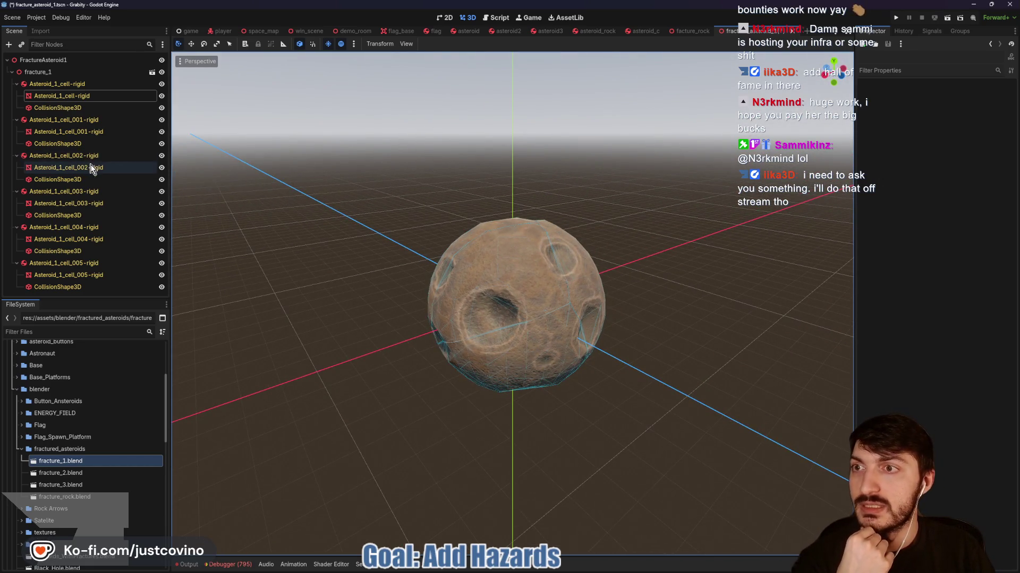
mouse_move(340, 204)
mouse_down()
mouse_move(581, 193)
mouse_move(575, 259)
mouse_move(496, 215)
mouse_move(505, 264)
mouse_move(531, 200)
mouse_up()
mouse_move(632, 219)
mouse_down()
mouse_move(694, 183)
mouse_move(550, 174)
mouse_up()
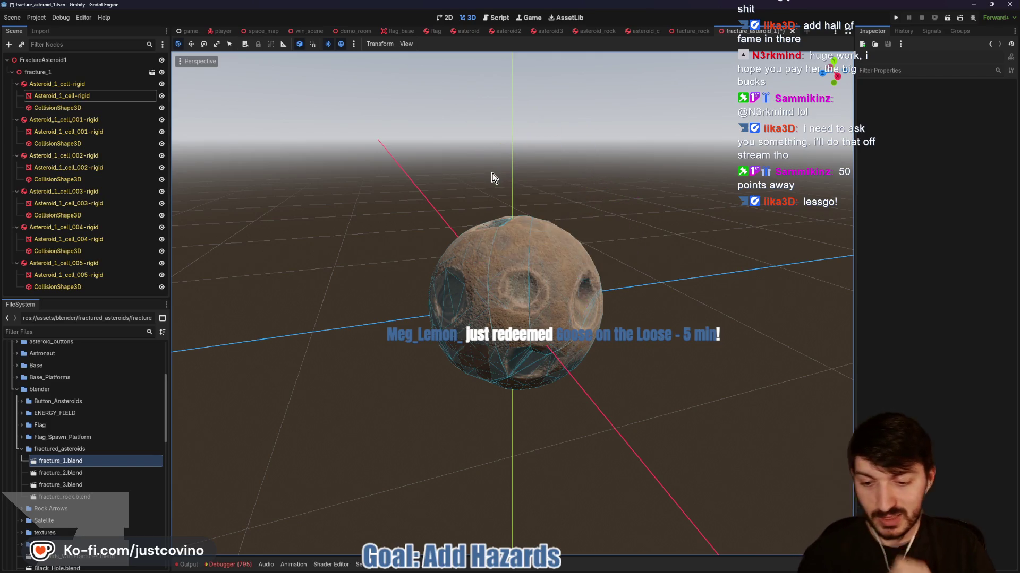
key(super)
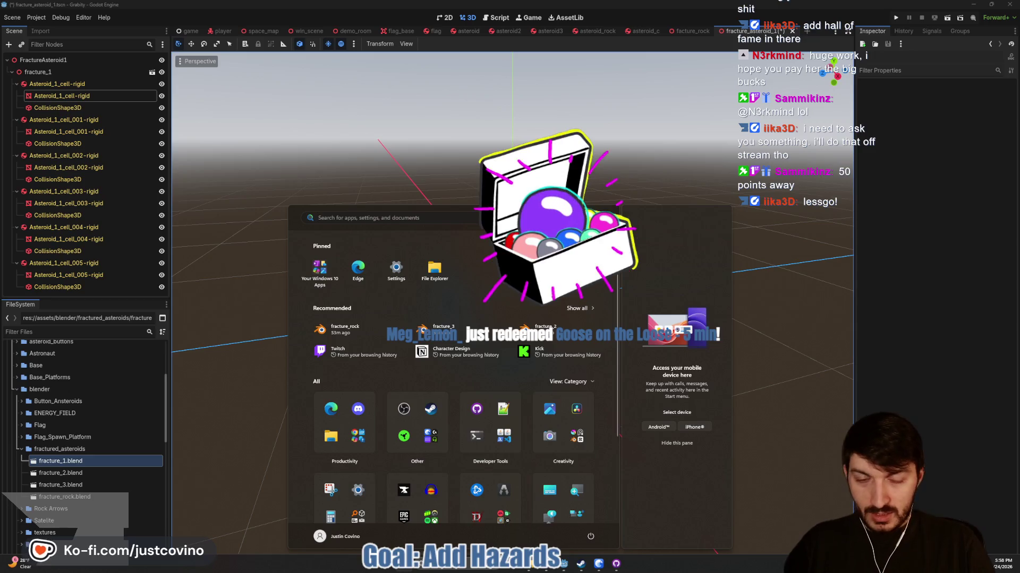
text(goose)
key(Return)
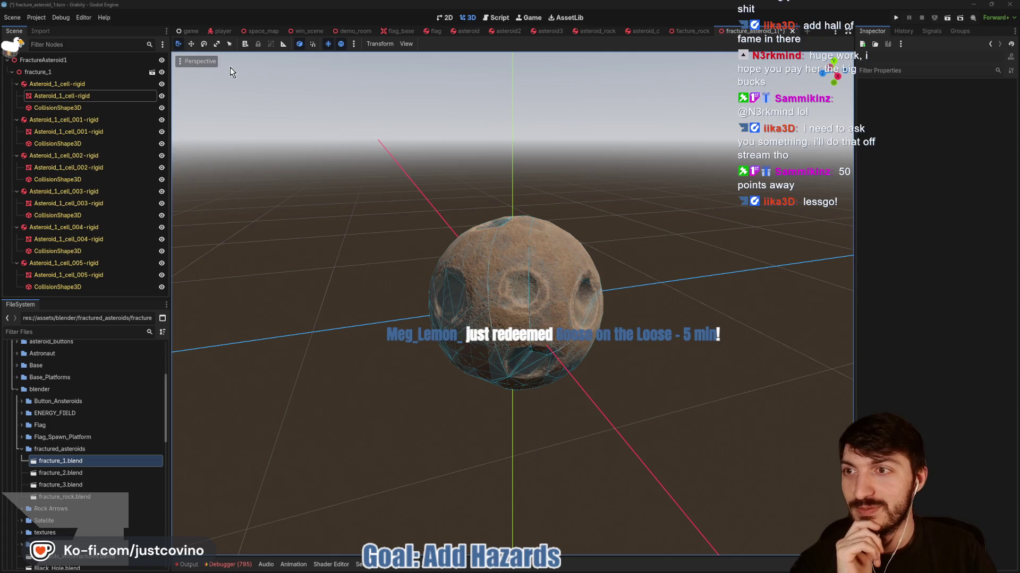
mouse_move(437, 171)
mouse_down()
mouse_move(339, 180)
mouse_move(414, 182)
mouse_up()
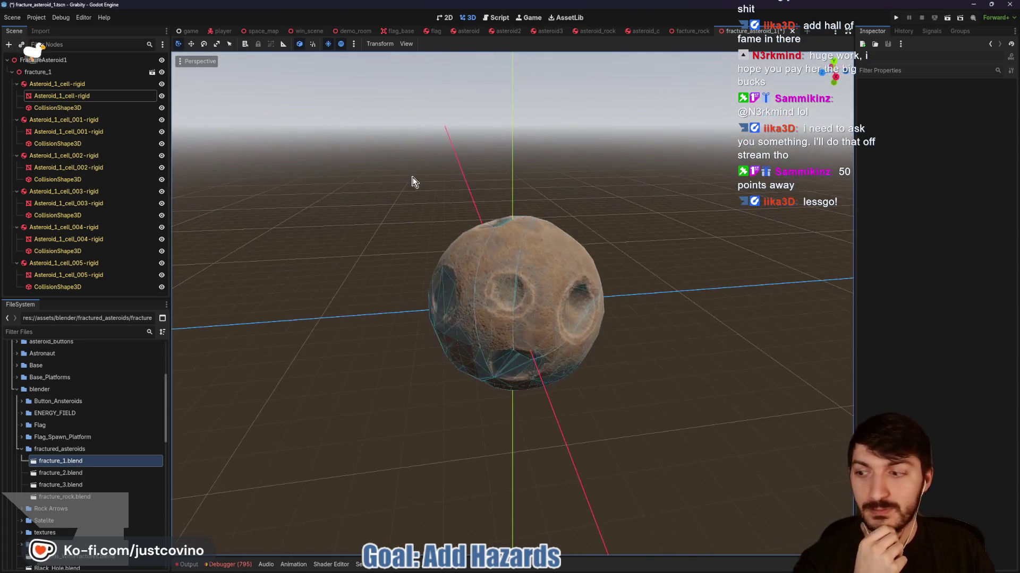
click(116, 60)
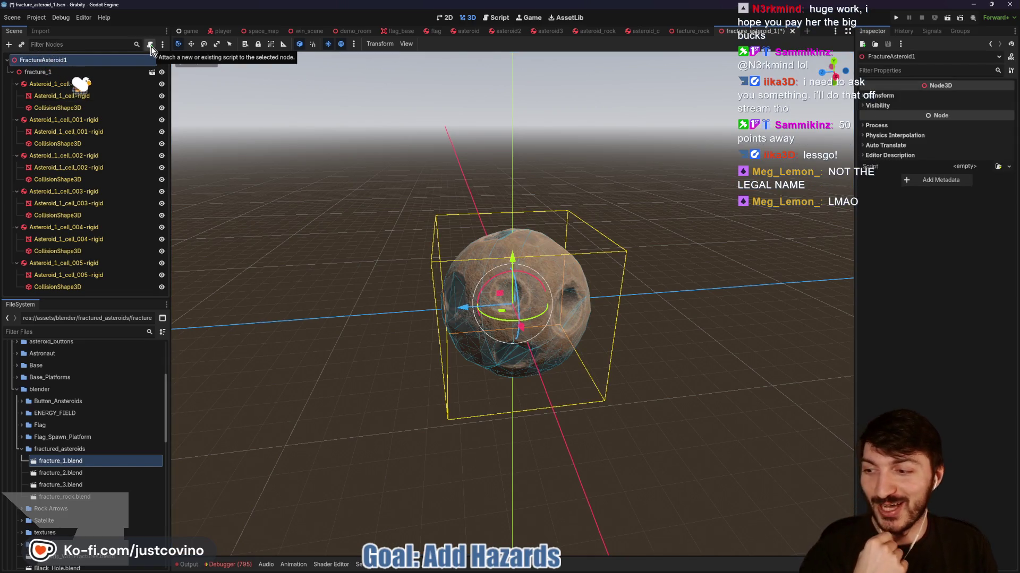
Attach the existing facture_rock.gd script to the FractureAsteroid1 root
click(150, 45)
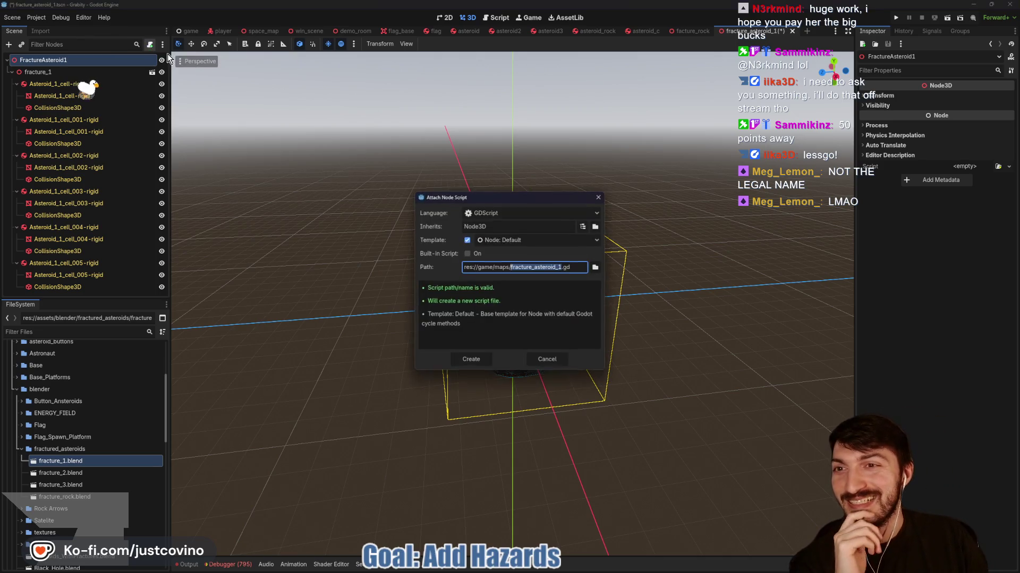
click(596, 271)
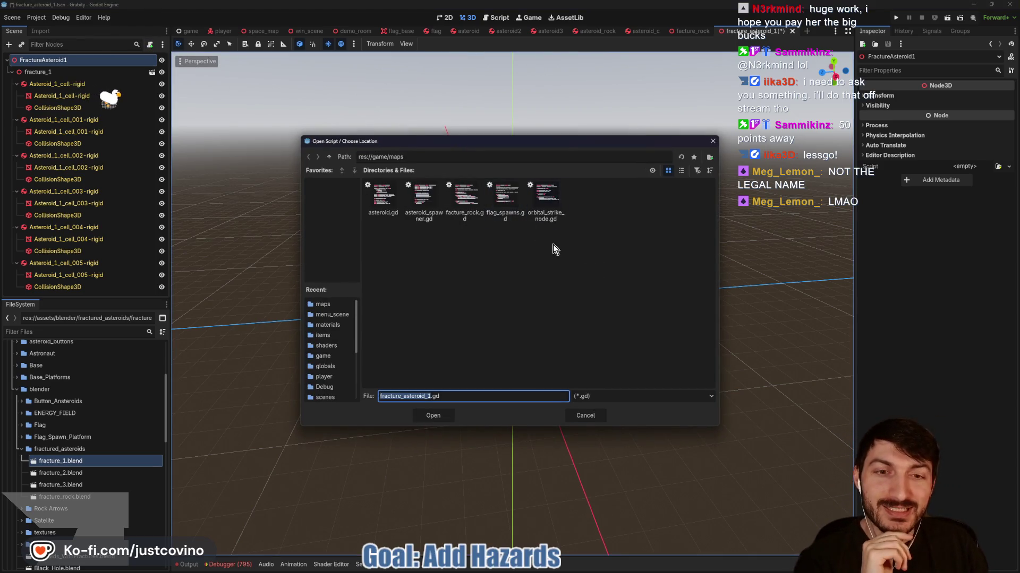
click(376, 206)
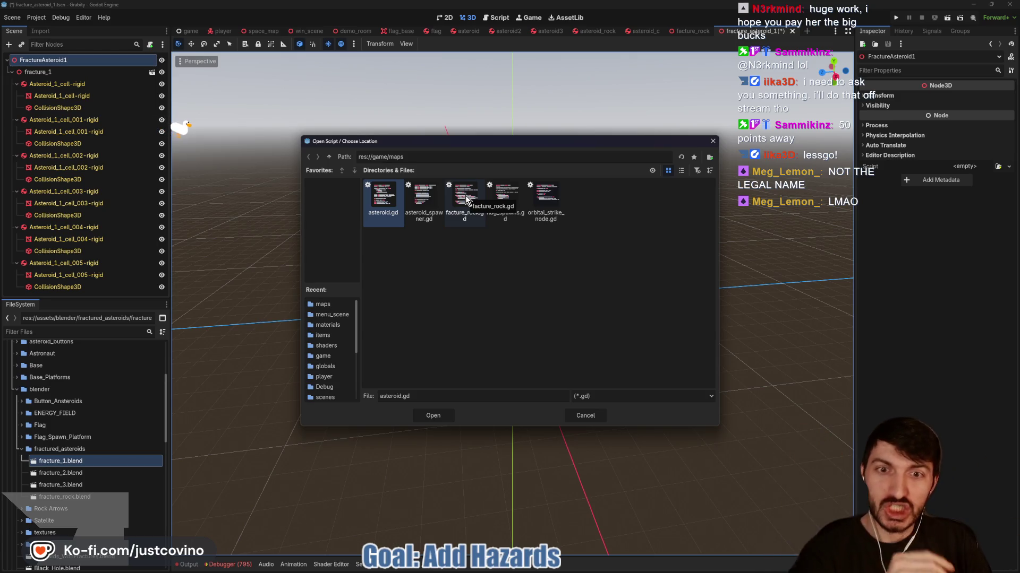
click(467, 207)
click(428, 417)
click(473, 355)
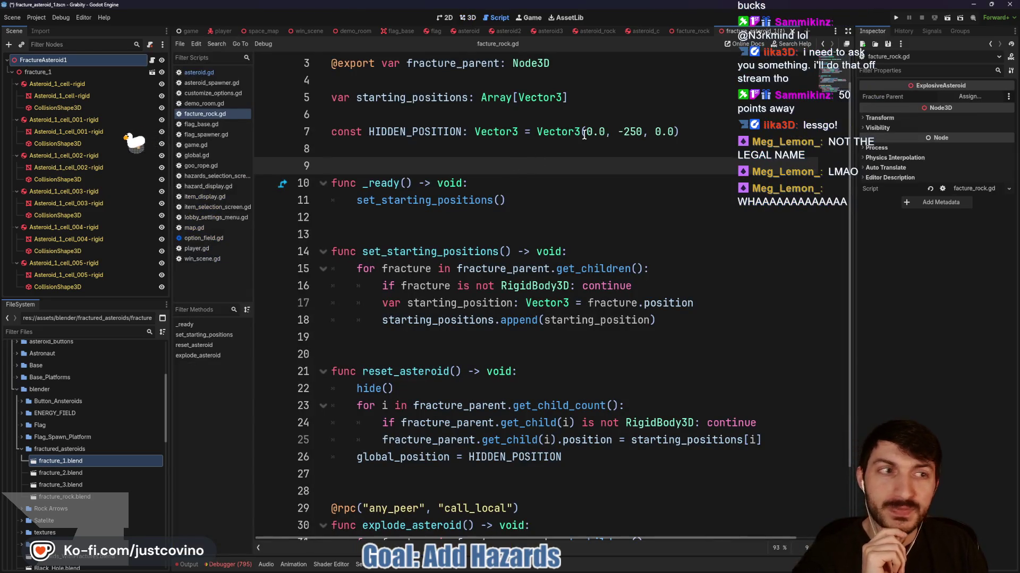
Set the Fracture Parent property to fracture_1
click(969, 96)
click(526, 197)
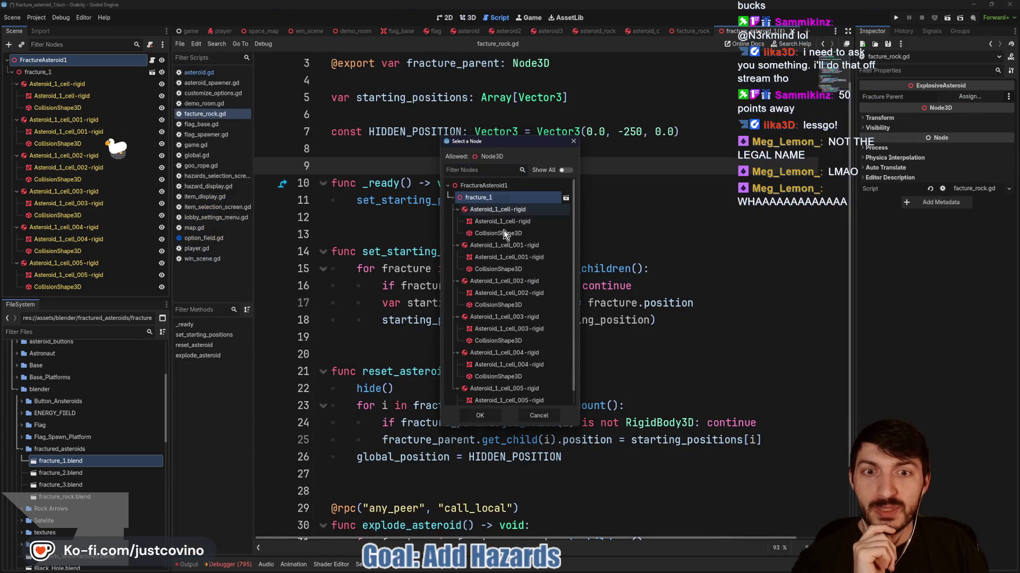
click(480, 415)
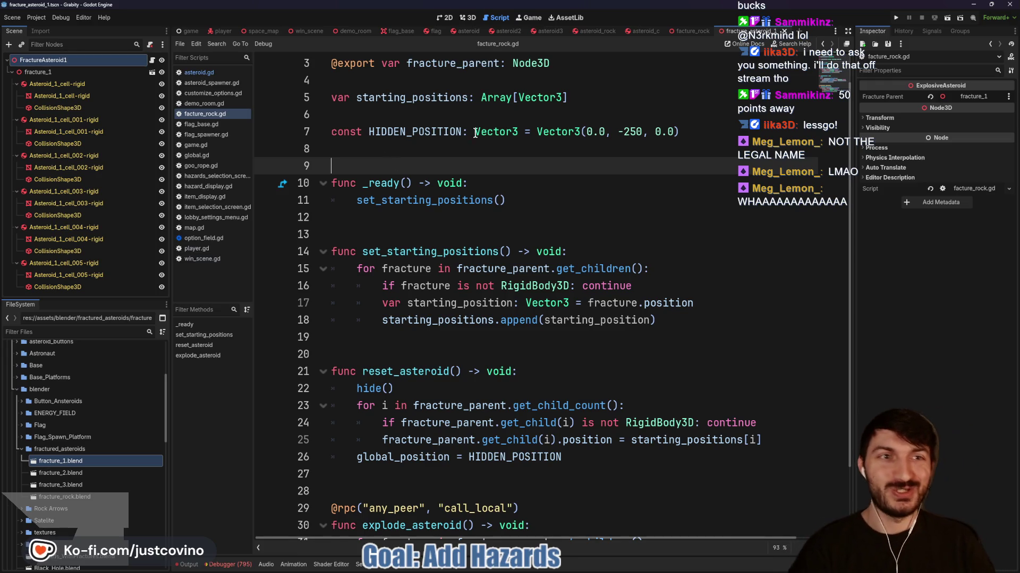
Add a MultiplayerSynchronizer child under the FractureAsteroid1 root
click(689, 31)
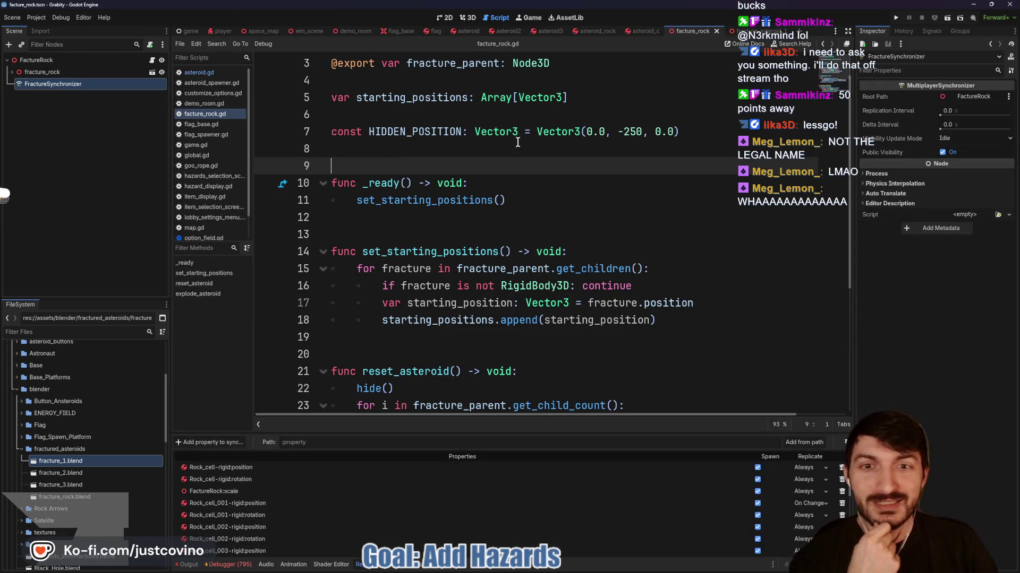
click(746, 30)
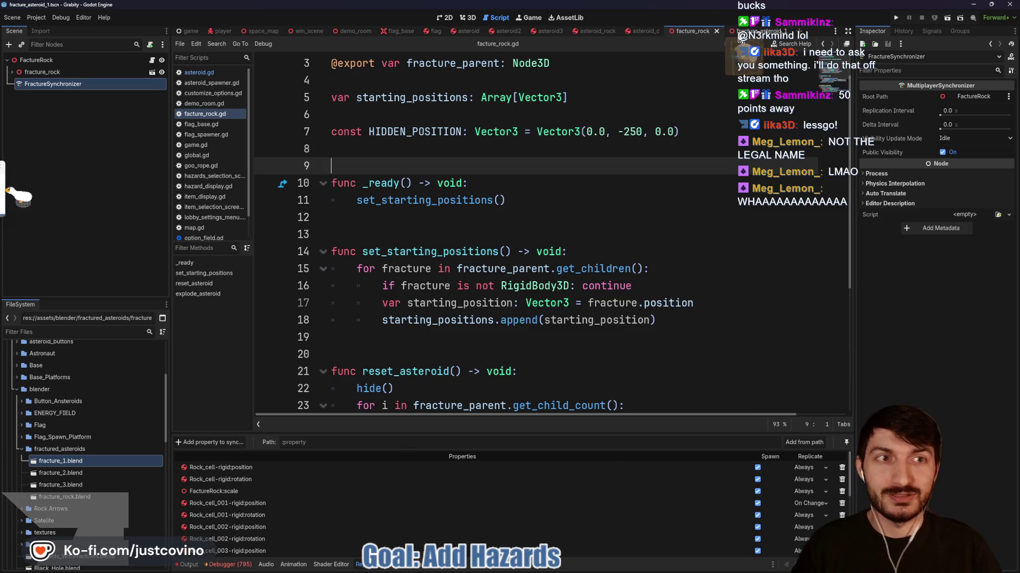
click(13, 72)
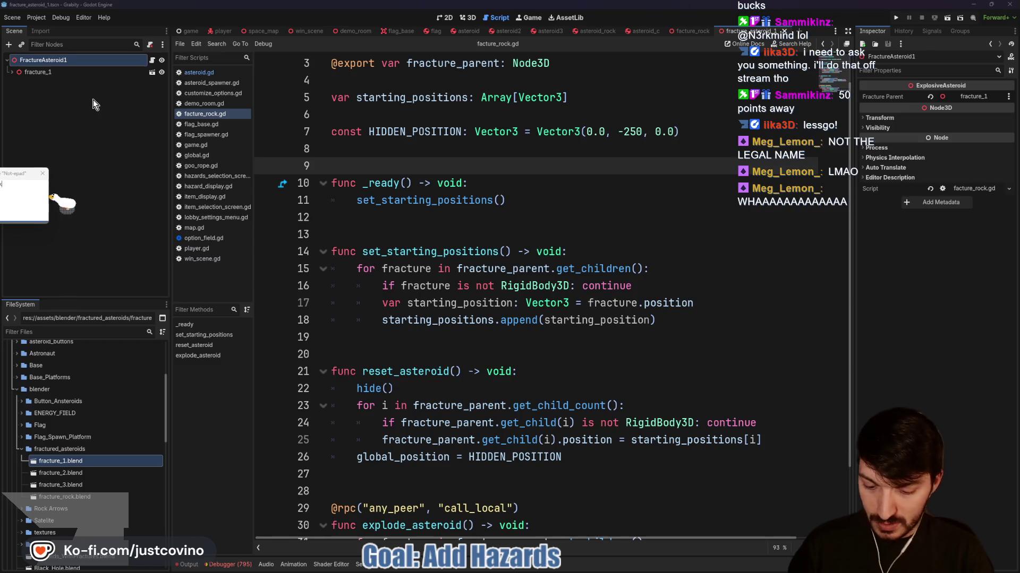
key(ctrl+a)
text(multiplayer)
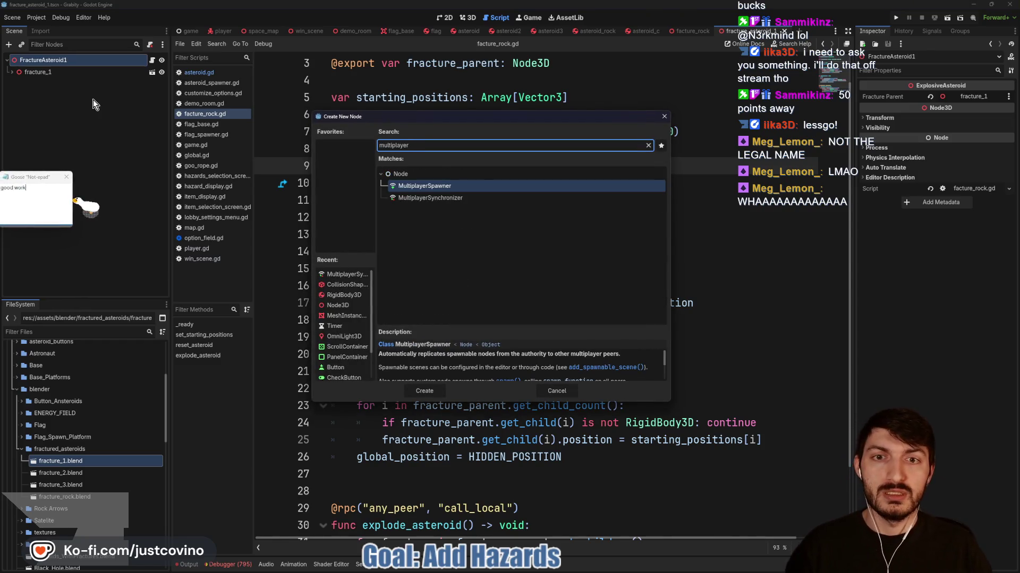
click(459, 199)
click(436, 390)
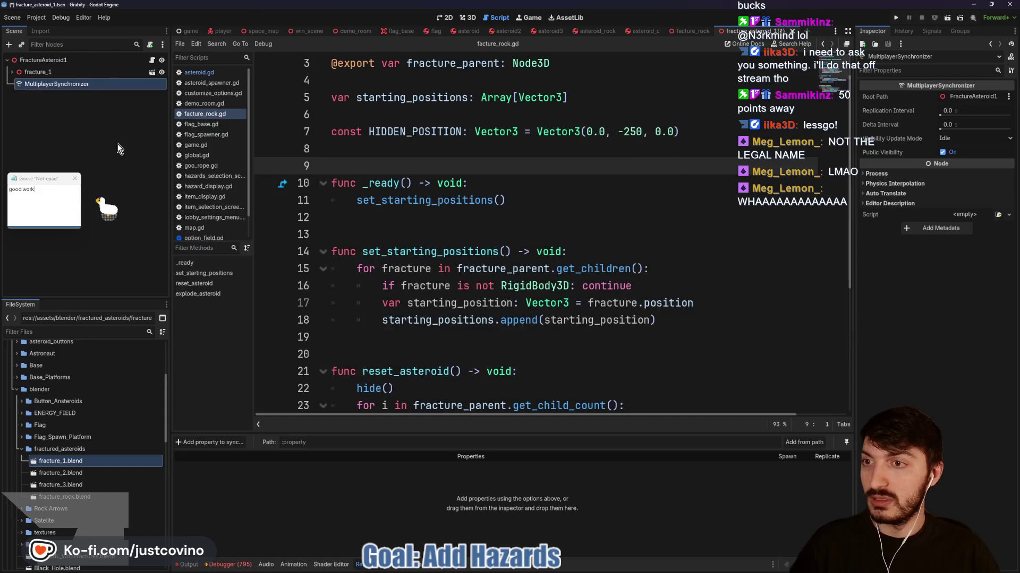
Rename the synchronizer to FractureSynchronizer and enlarge the replication panel
double_click(67, 85)
click(54, 85)
key(ctrl+BackSpace)
key(Return)
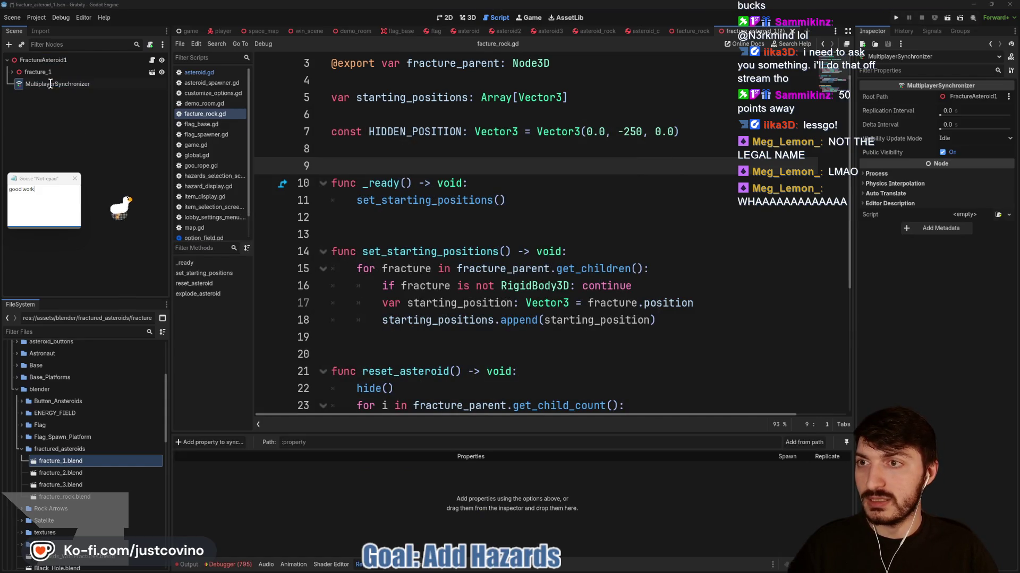
text(Fractuyr)
key(BackSpace)
key(BackSpace)
text(re)
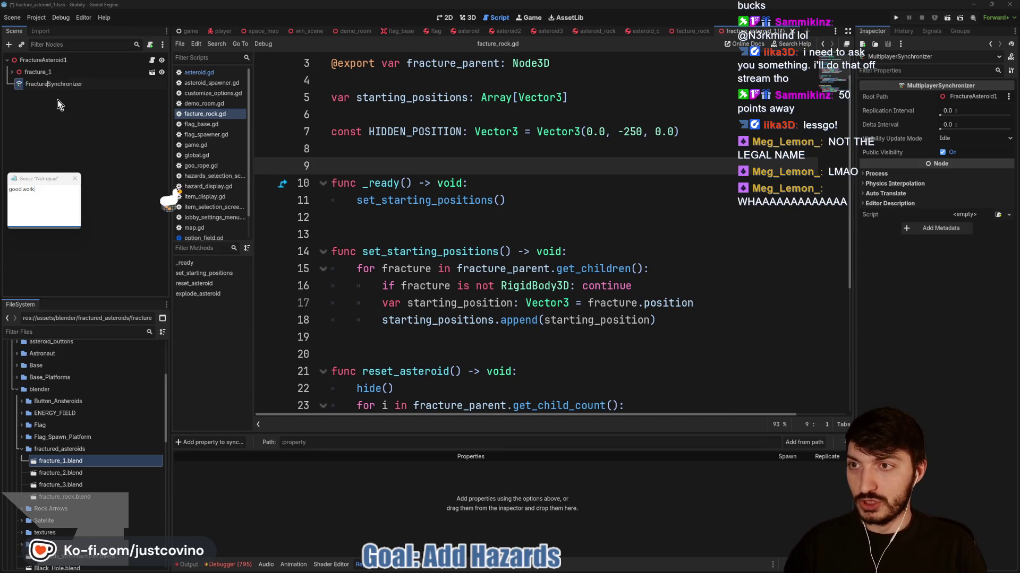
key(Return)
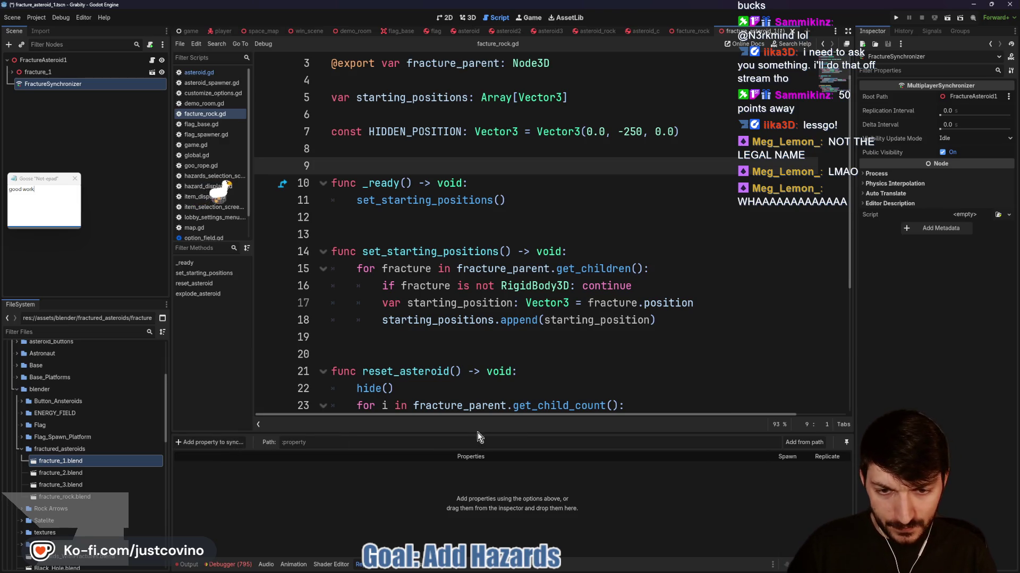
mouse_move(479, 433)
mouse_down()
mouse_move(481, 226)
mouse_move(481, 299)
mouse_up()
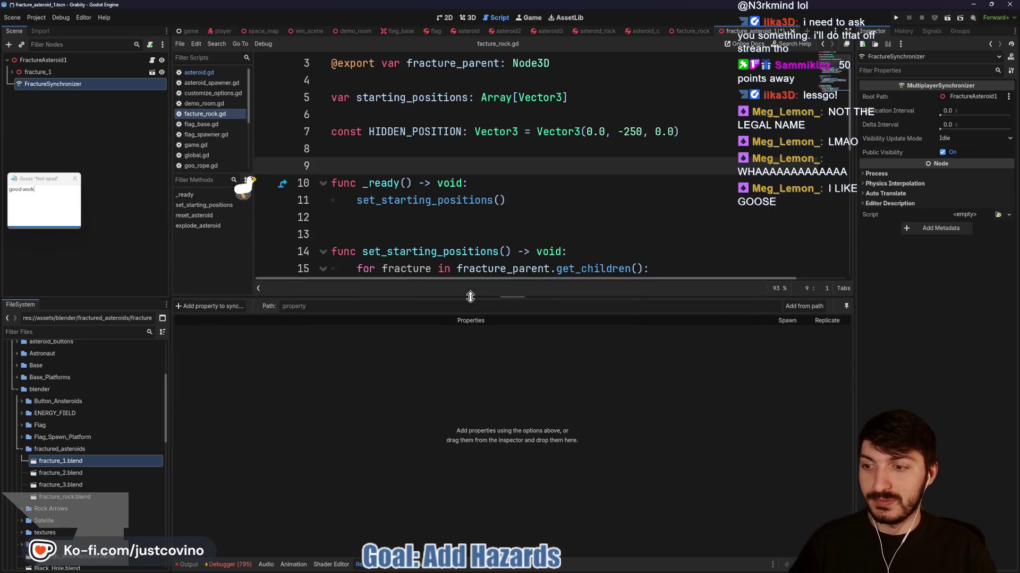
Add the first piece Asteroid_1_cell's rotation to the synced properties
click(210, 306)
click(496, 196)
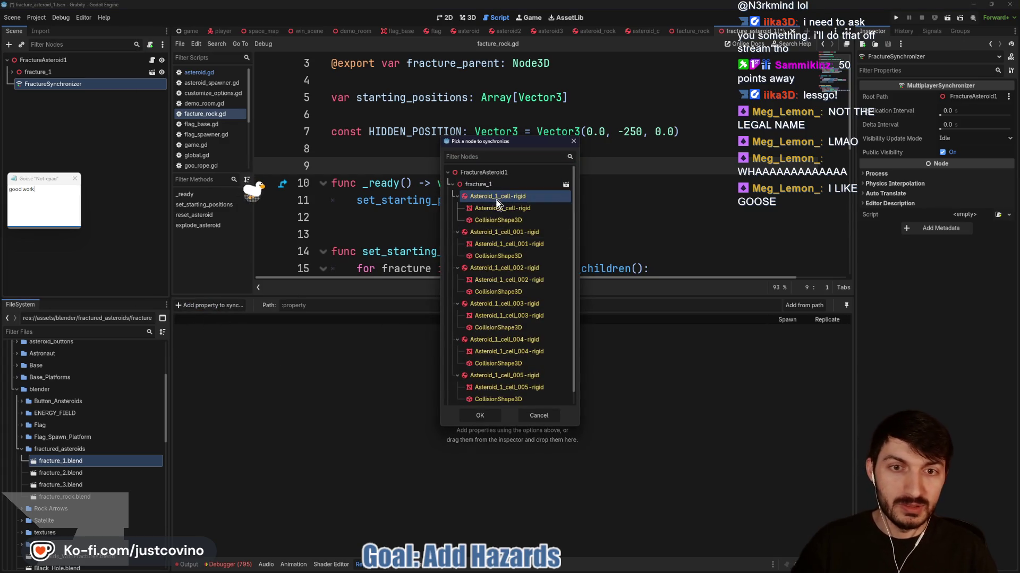
click(485, 417)
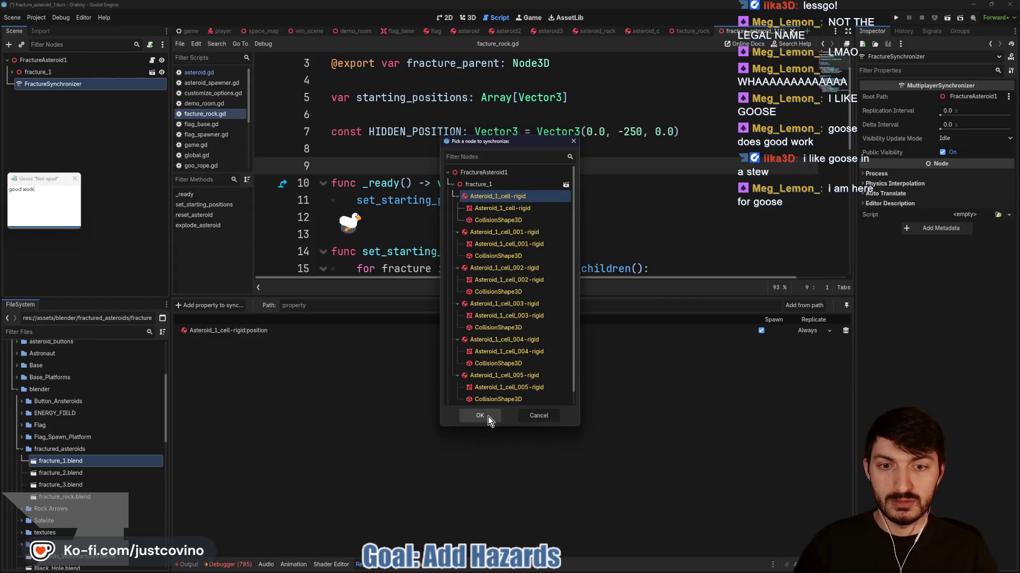
text(rot)
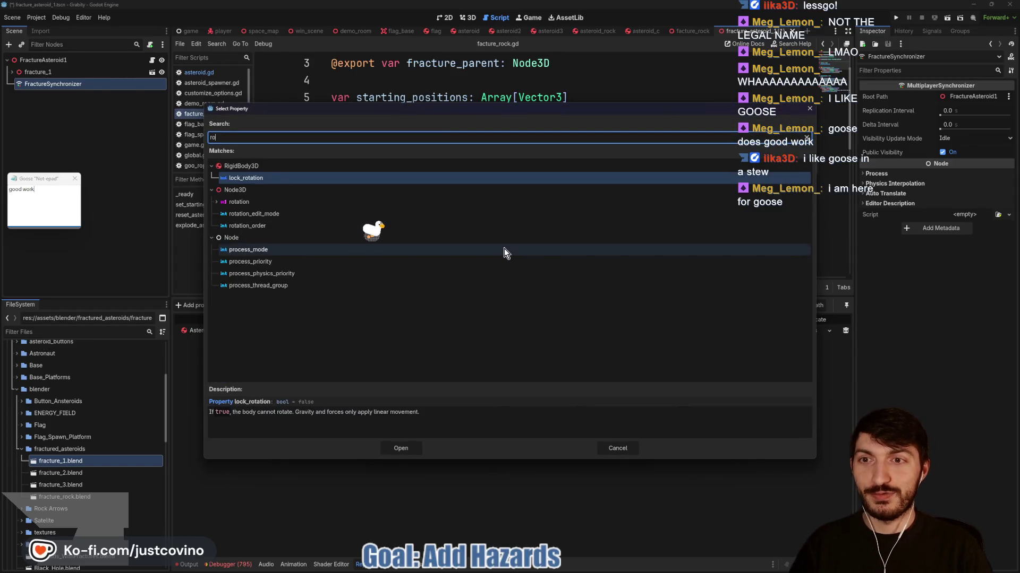
click(265, 203)
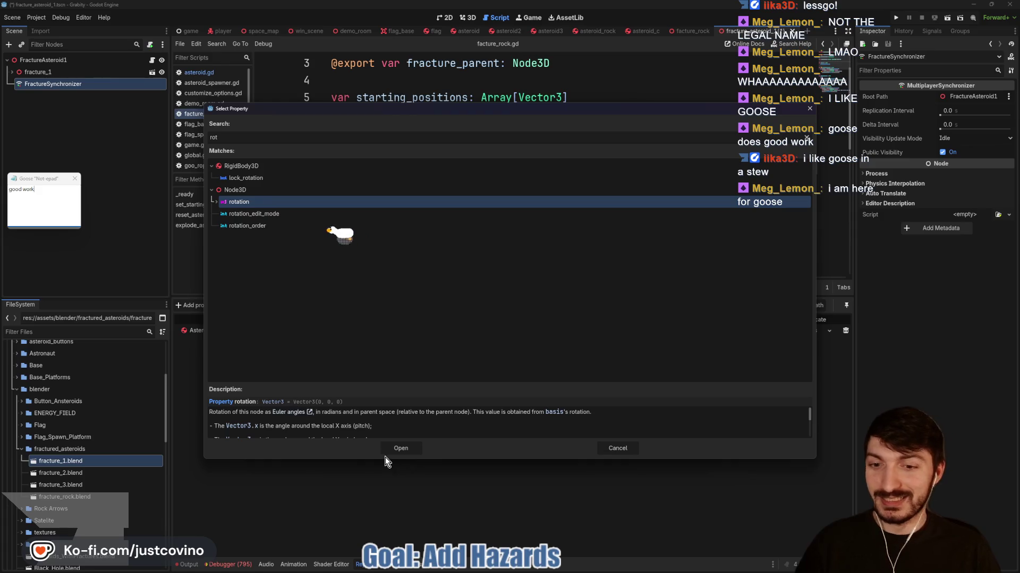
click(386, 453)
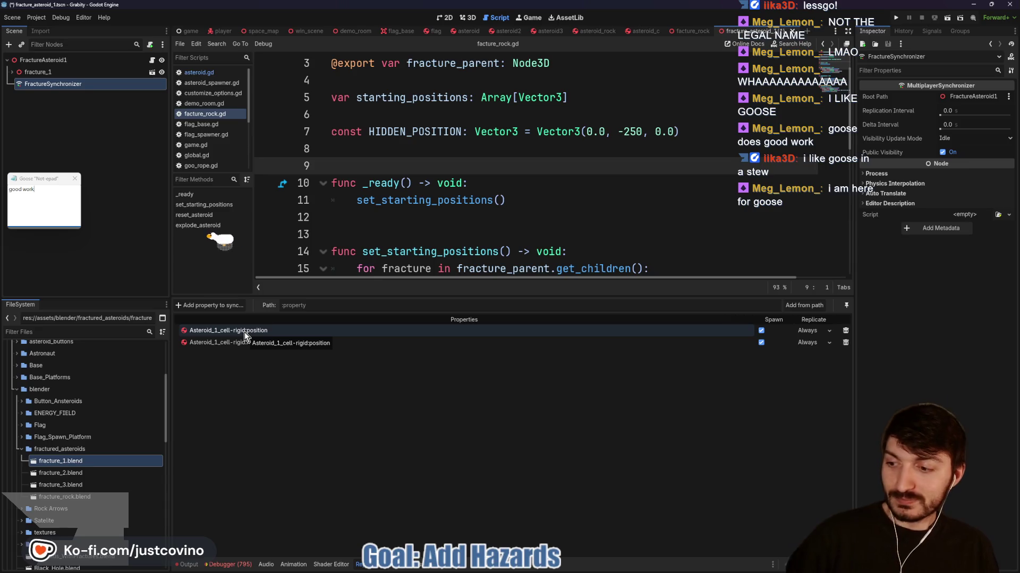
Sync position and rotation of Asteroid_1_cell_001-rigid
click(205, 307)
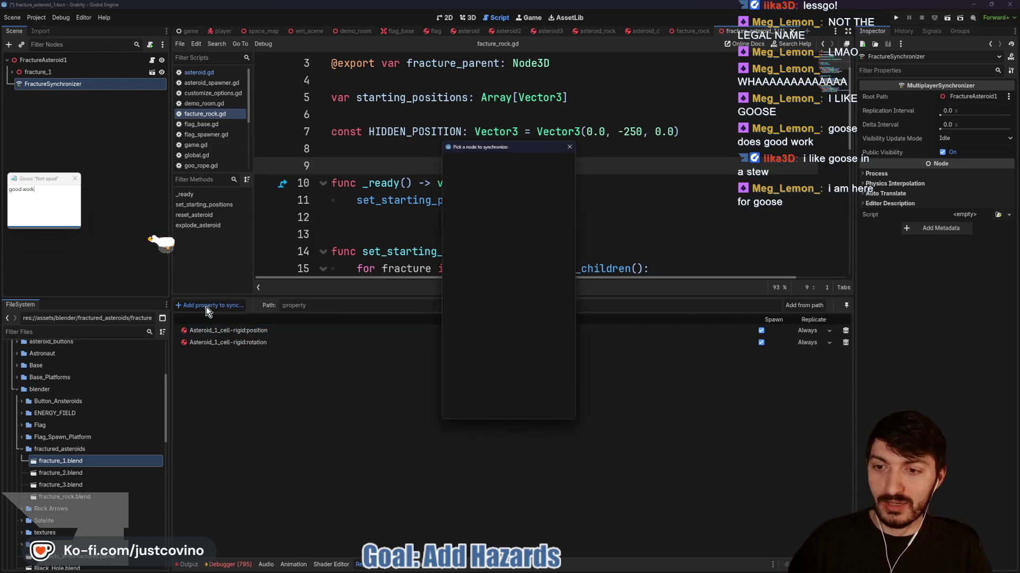
click(488, 232)
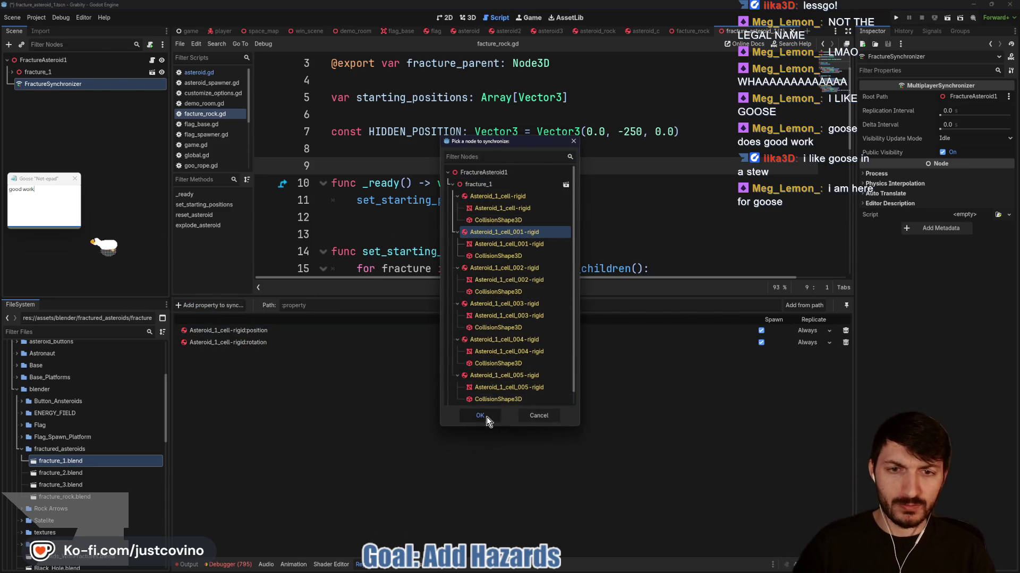
click(486, 416)
text(goos)
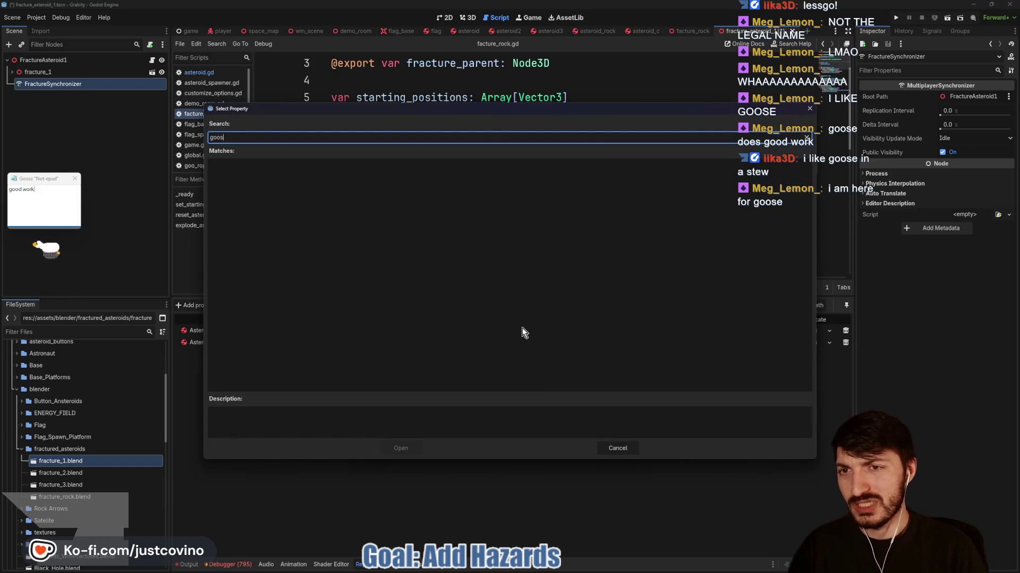
key(BackSpace)
key(BackSpace)
key(BackSpace)
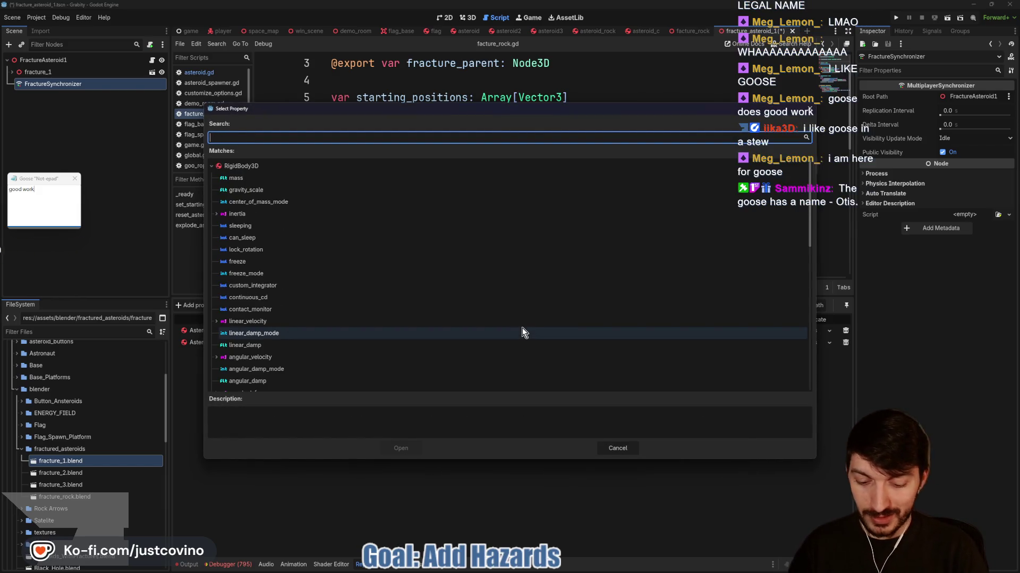
text(position)
key(Return)
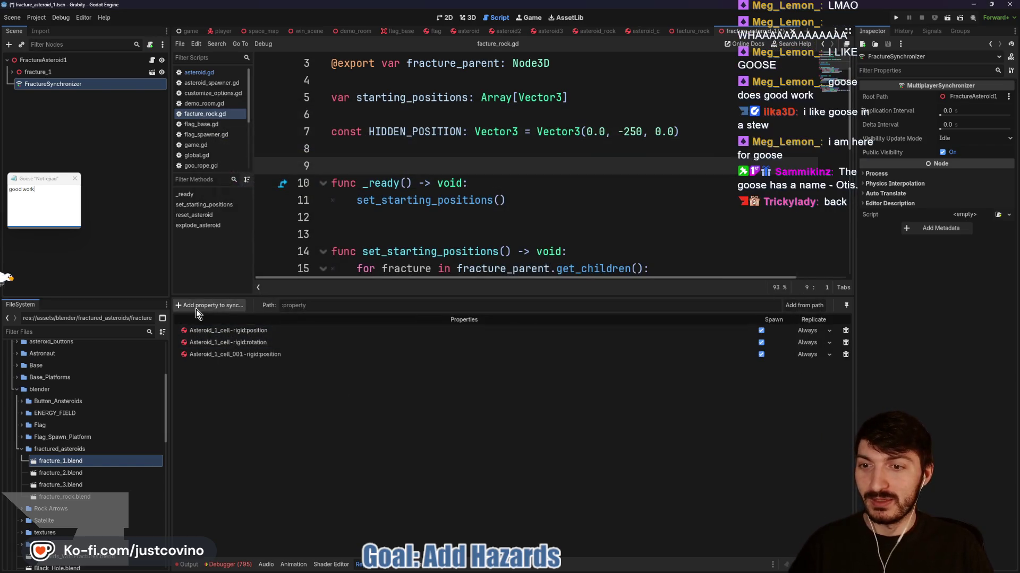
click(196, 309)
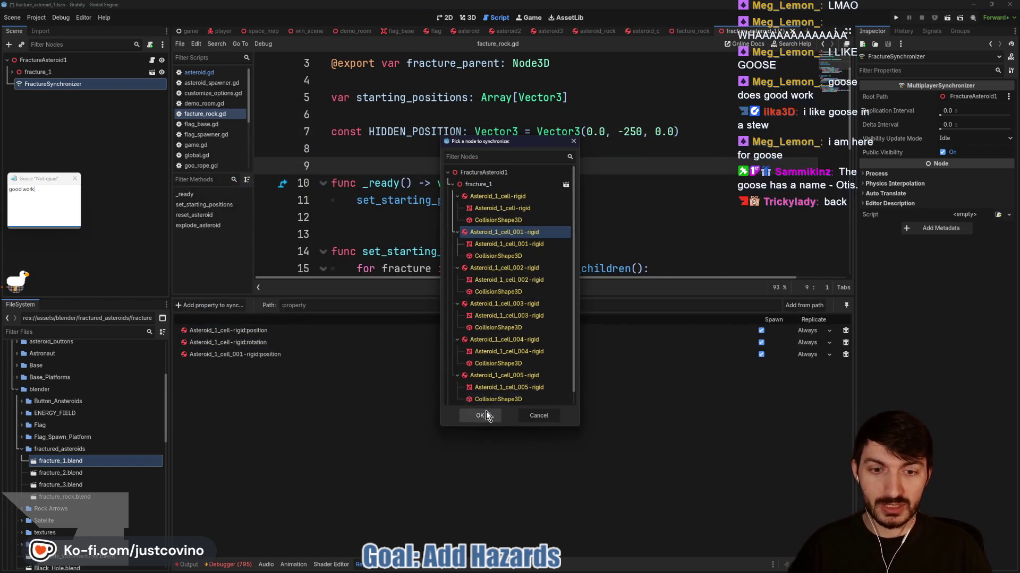
click(486, 415)
text(rot)
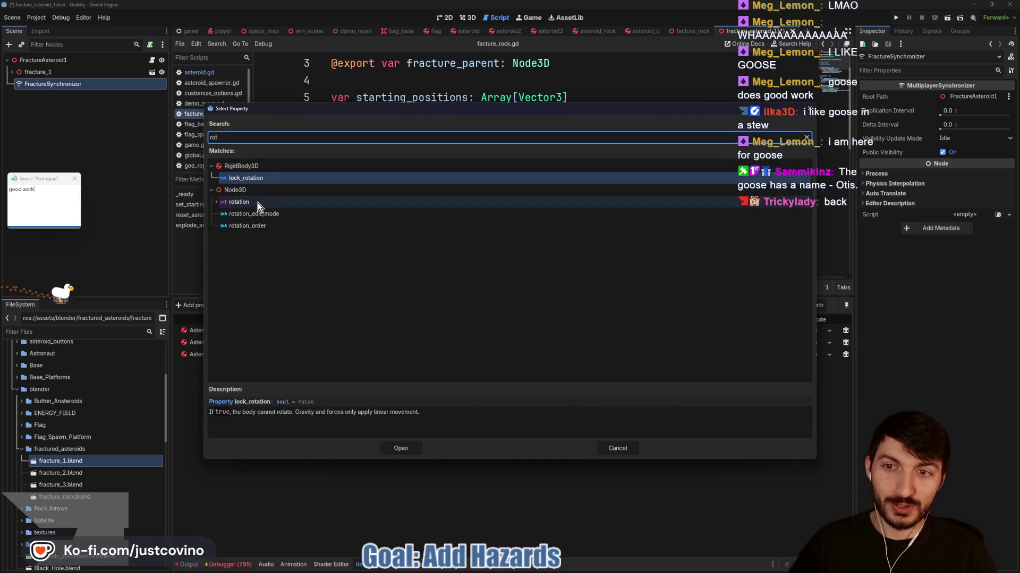
click(250, 202)
click(391, 446)
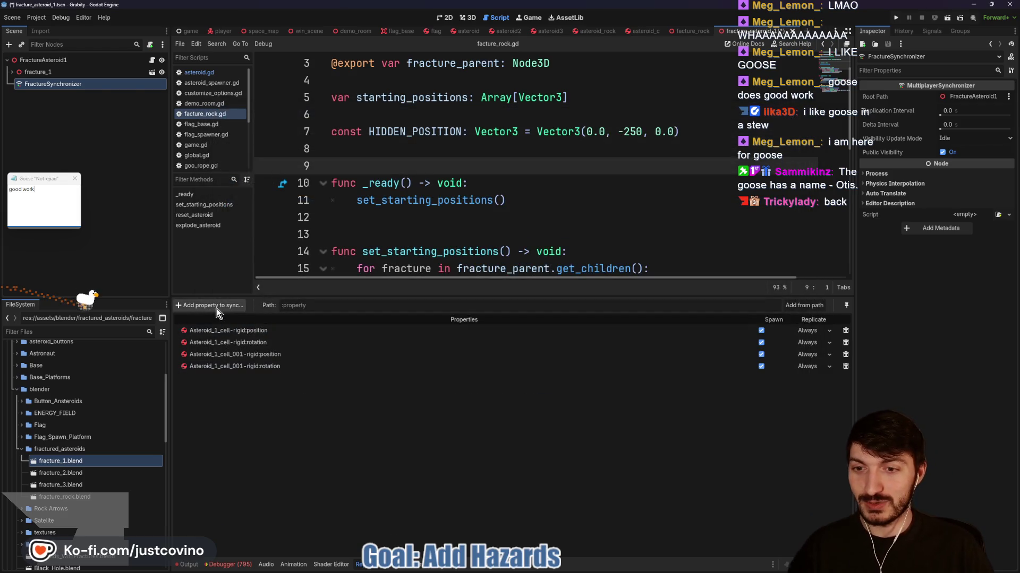
Sync position and rotation of Asteroid_1_cell_002-rigid
click(215, 306)
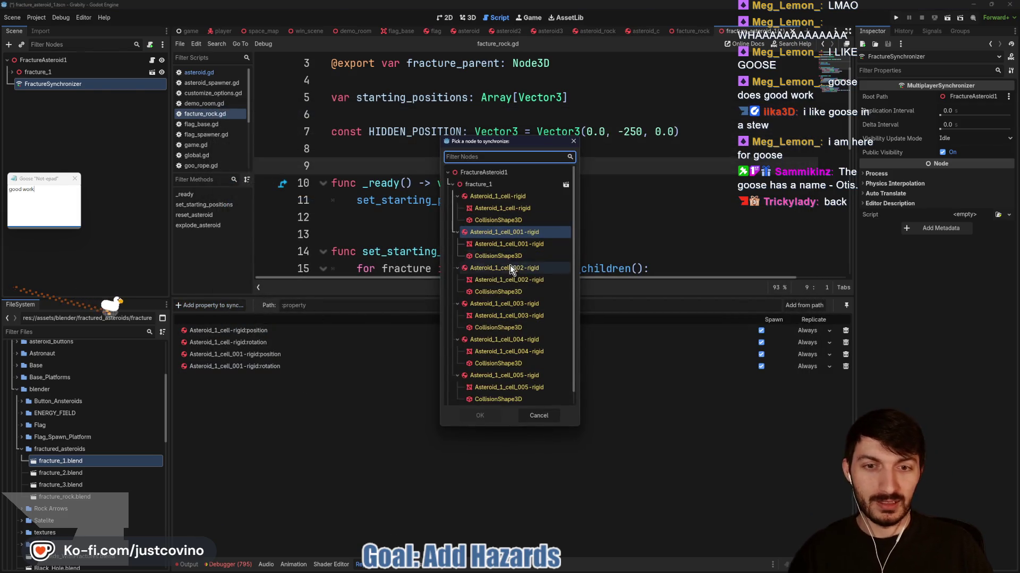
click(487, 412)
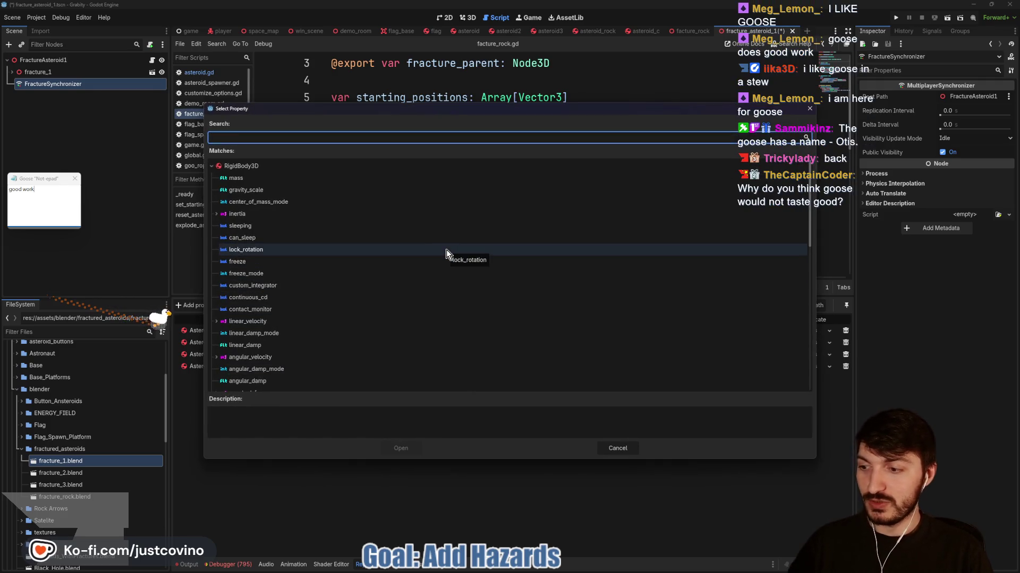
text(positi)
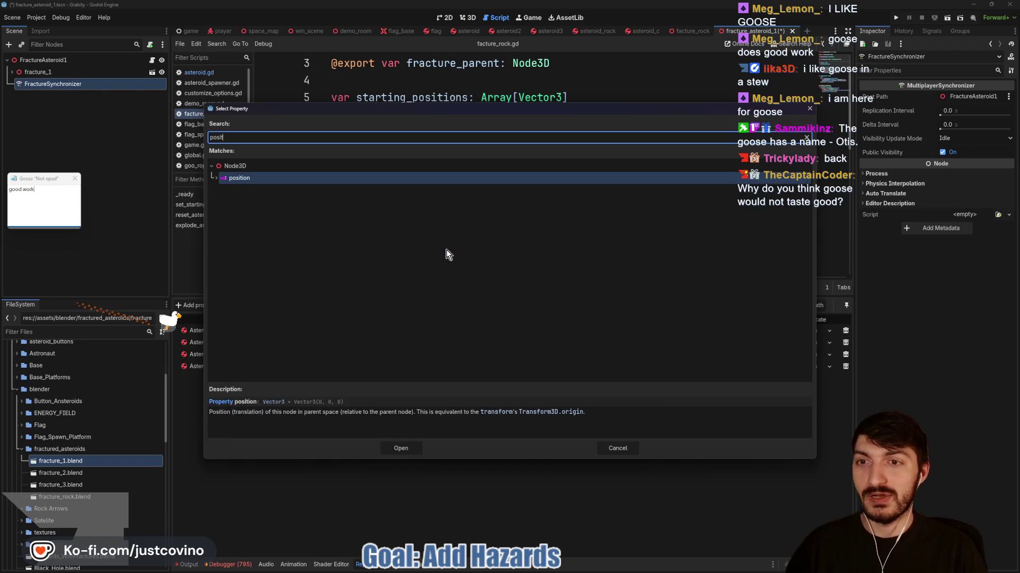
click(398, 448)
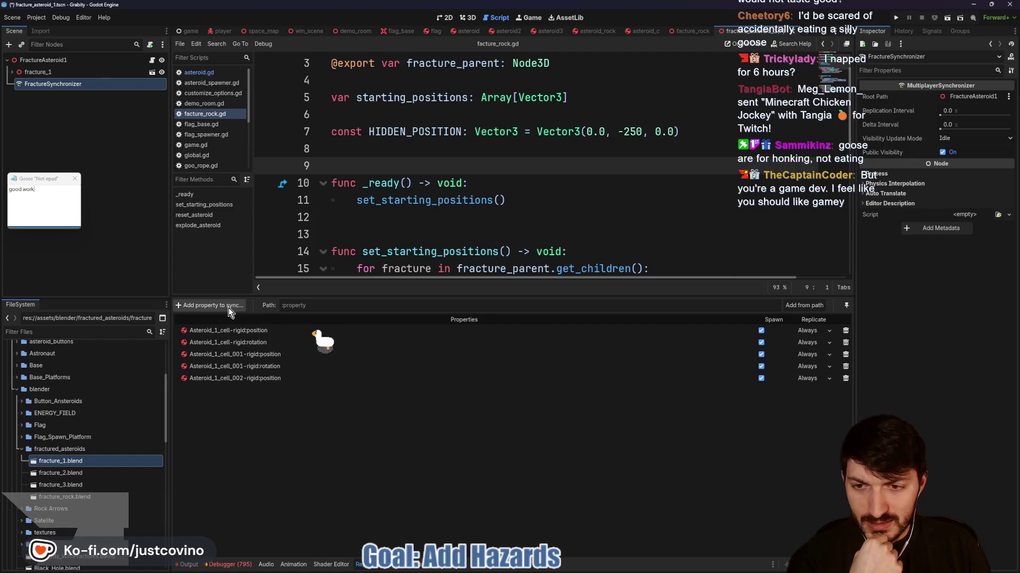
click(228, 307)
click(492, 267)
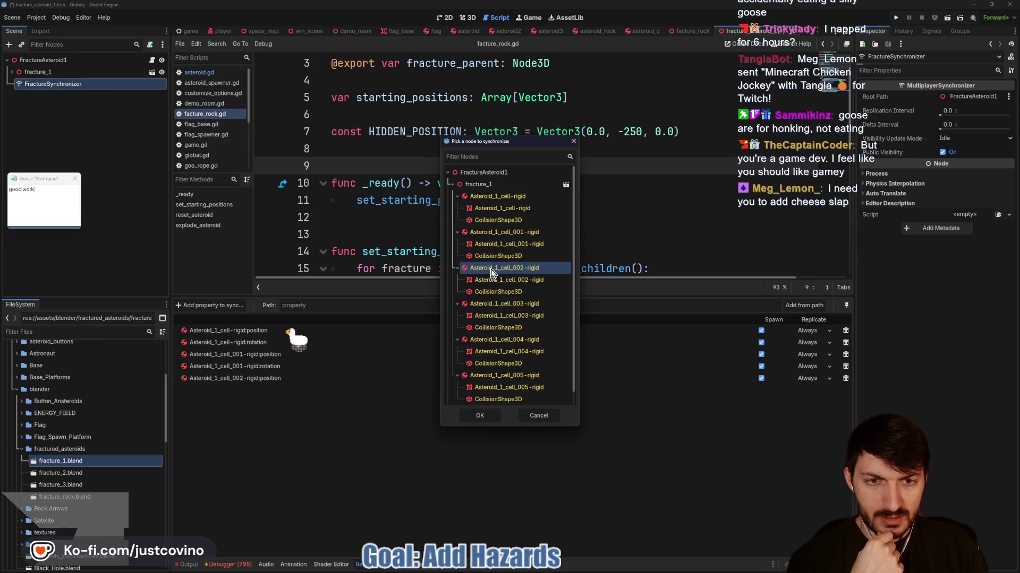
click(479, 416)
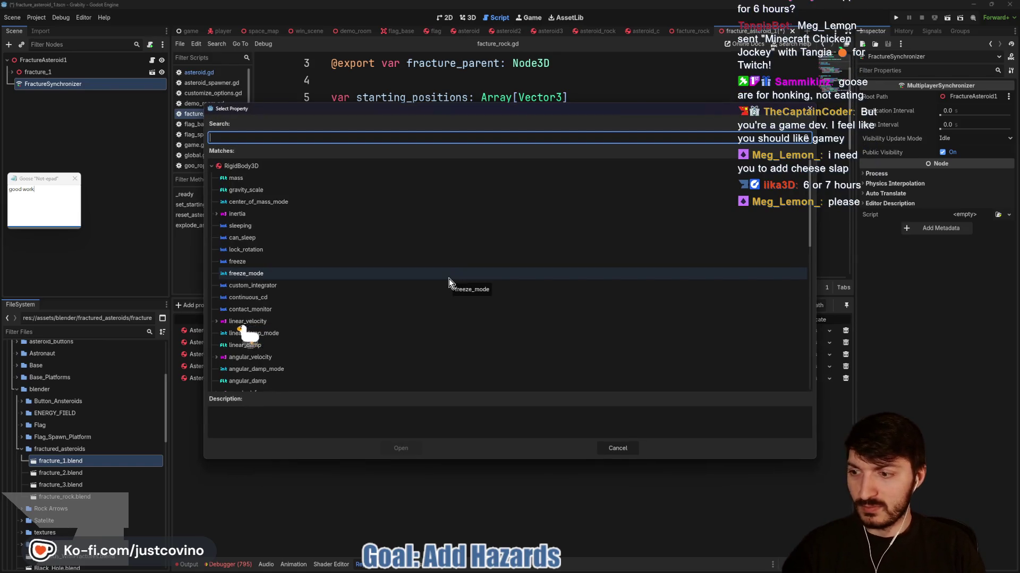
text(rotat)
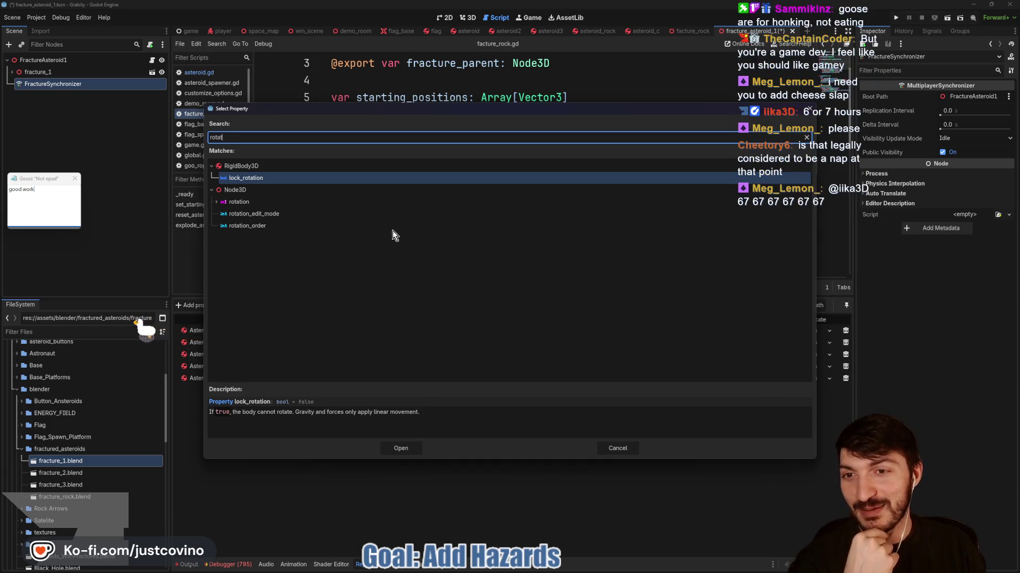
click(263, 203)
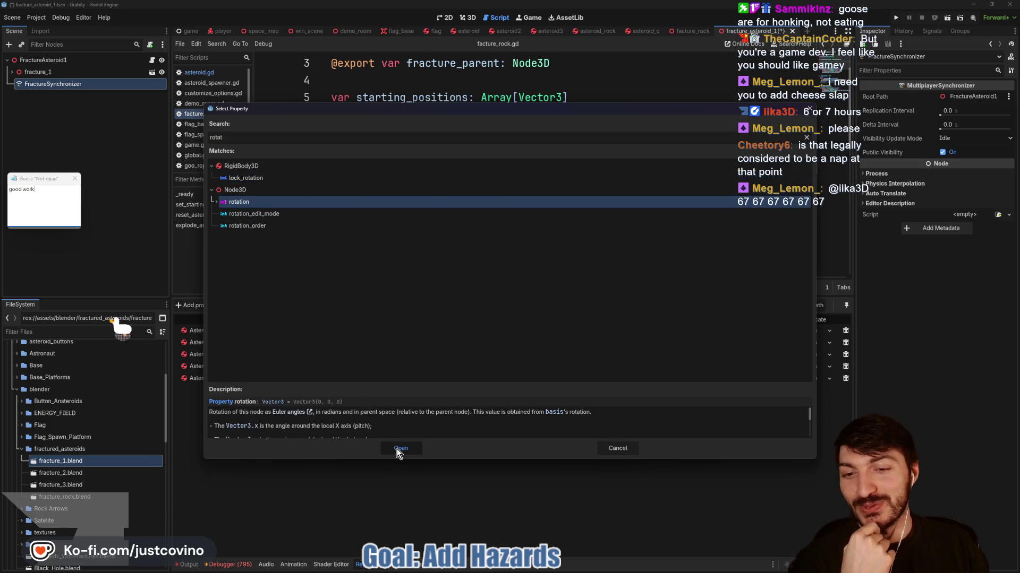
click(398, 449)
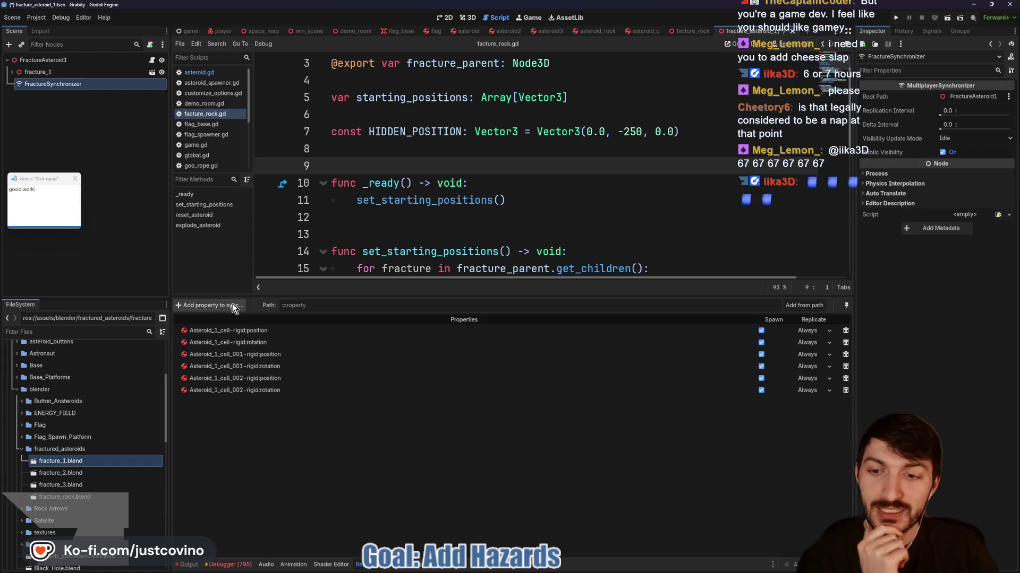
Sync position and rotation of Asteroid_1_cell_003-rigid
click(213, 306)
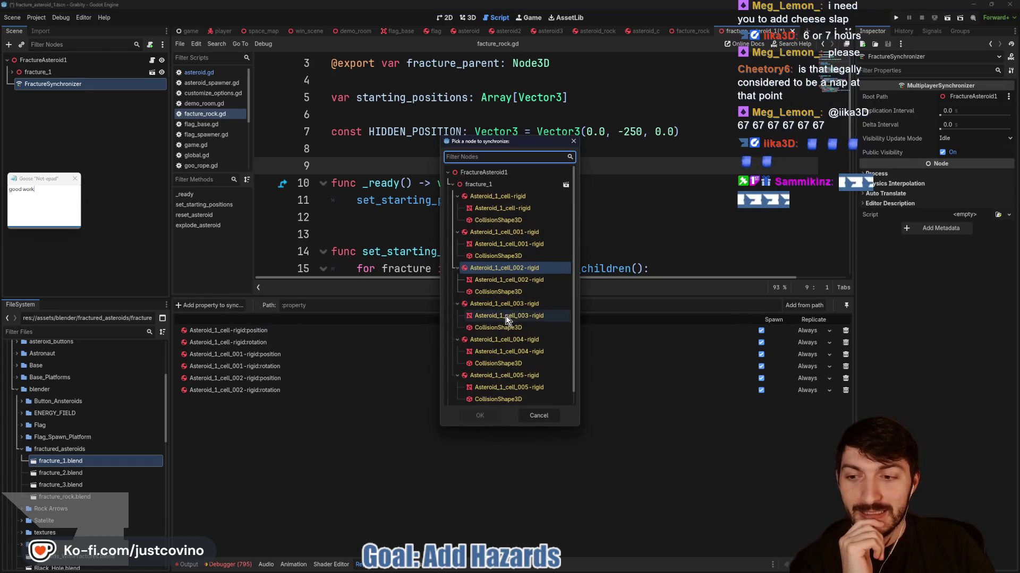
click(531, 304)
click(479, 415)
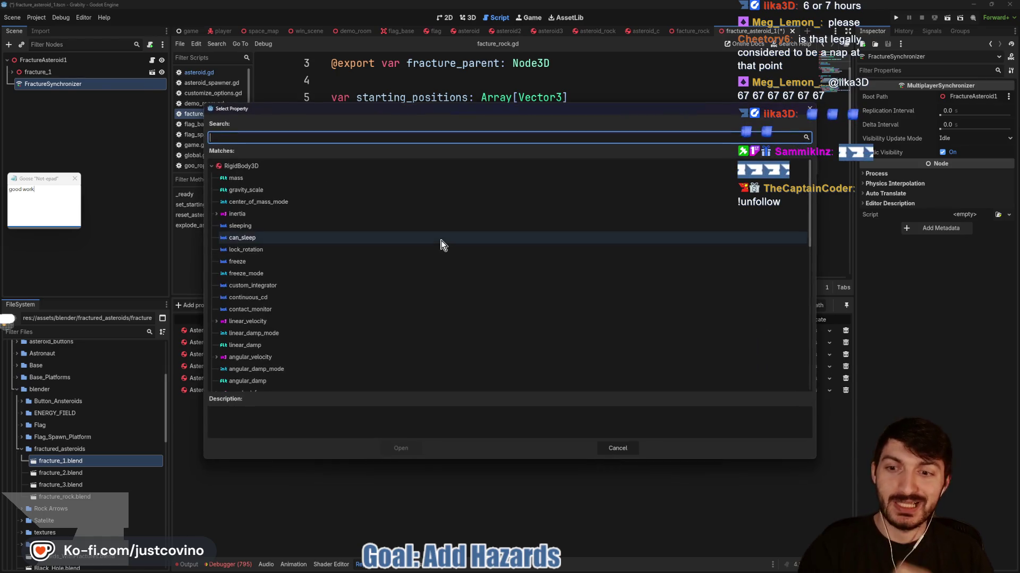
text(position)
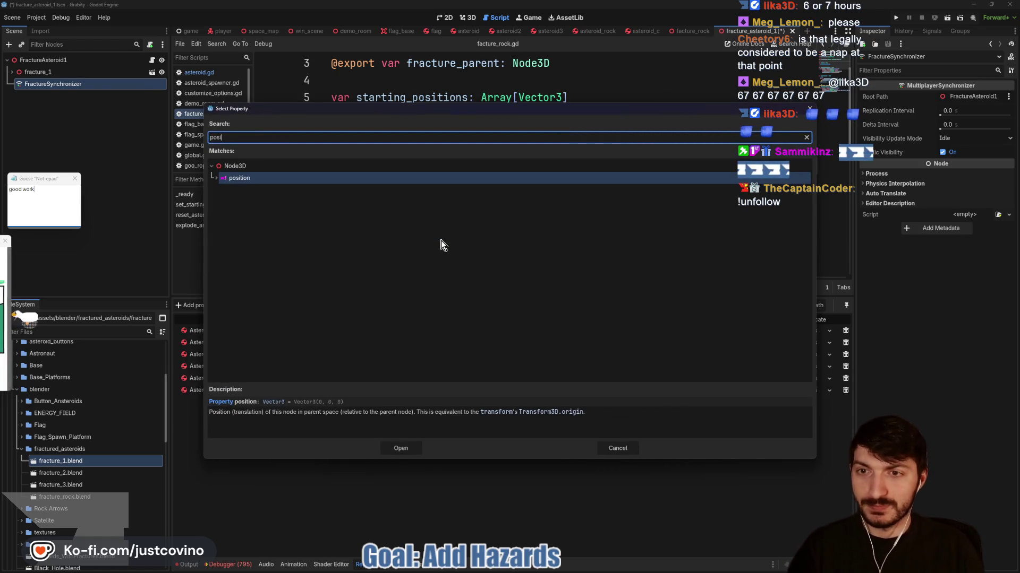
click(402, 449)
click(210, 305)
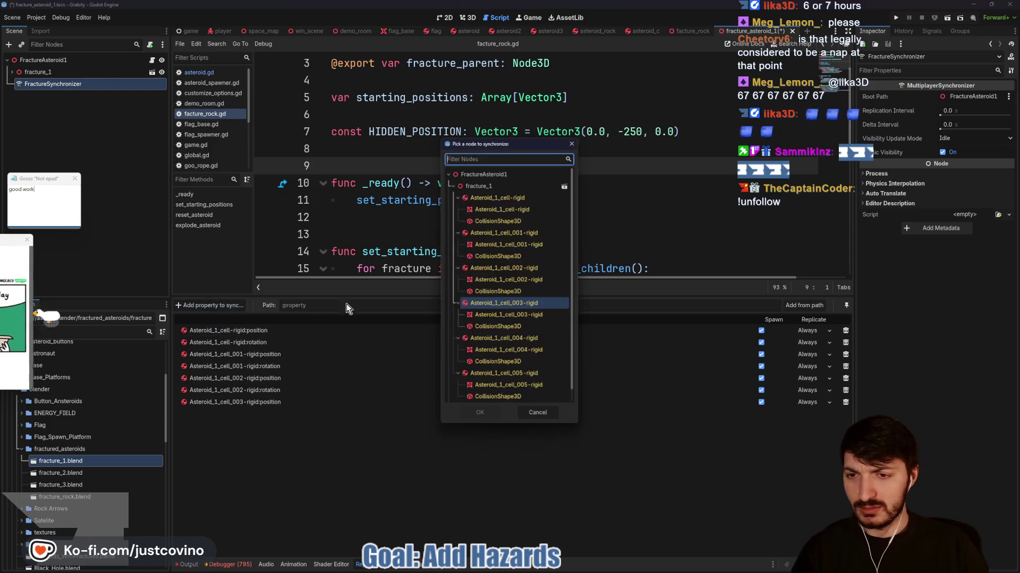
click(488, 313)
click(479, 416)
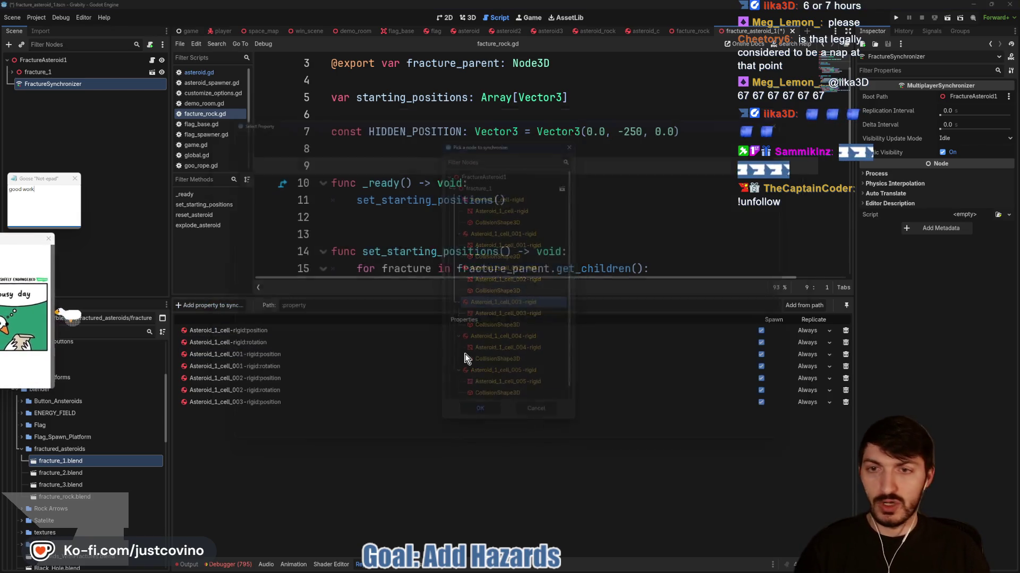
text(rotat)
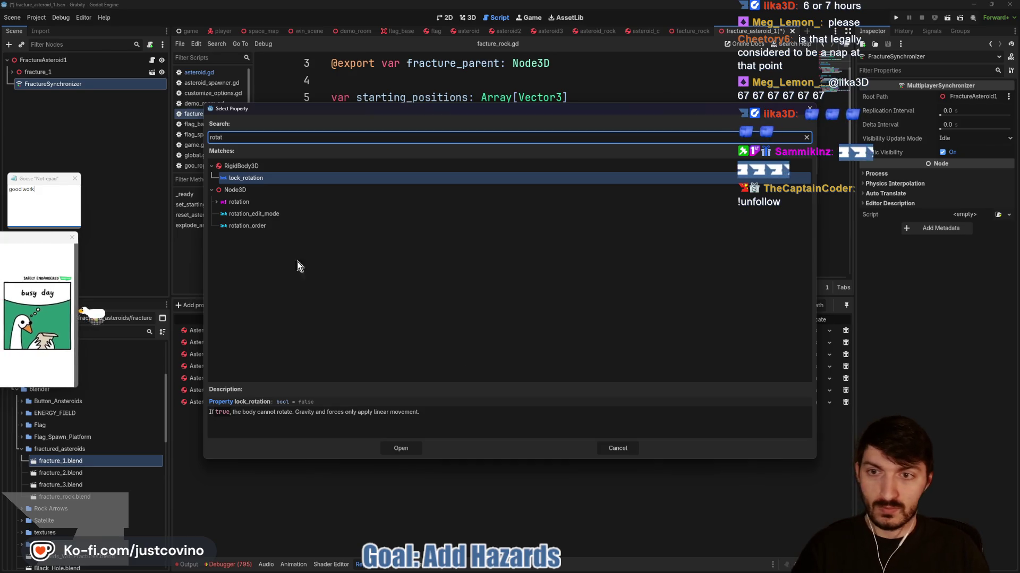
click(269, 202)
click(403, 448)
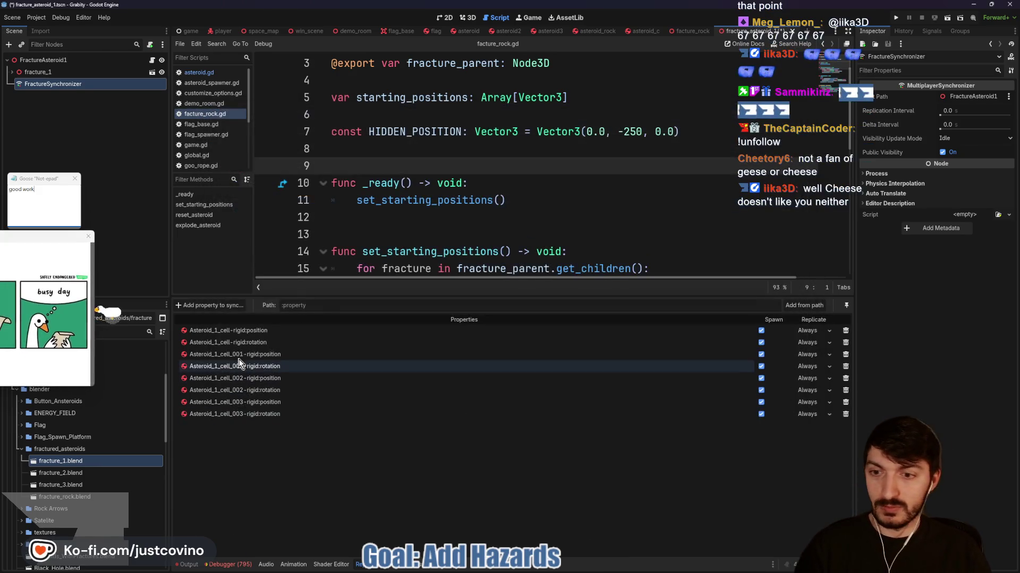
Sync position and rotation of Asteroid_1_cell_004-rigid
click(212, 305)
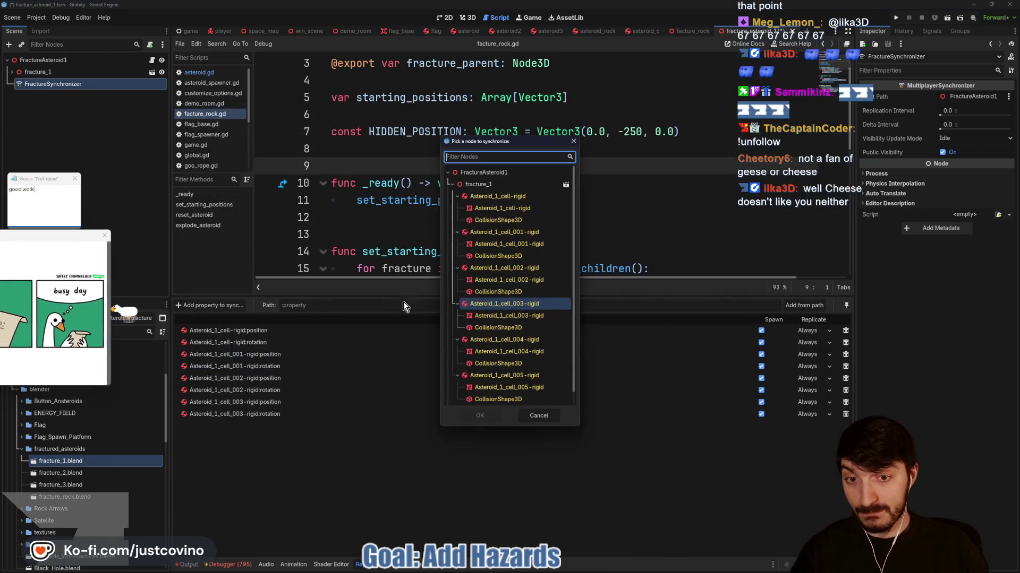
click(505, 339)
click(479, 415)
text(position)
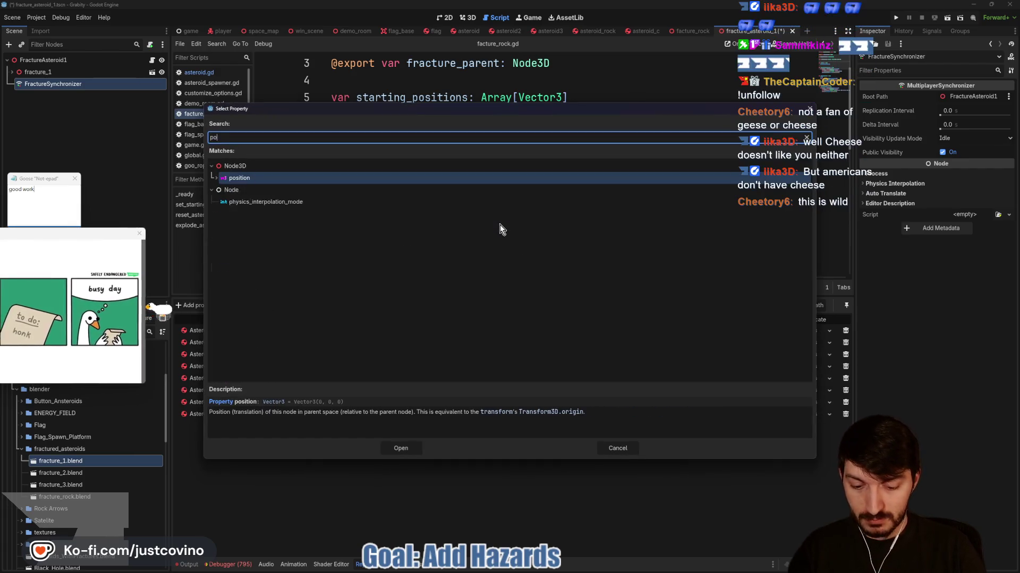
key(Return)
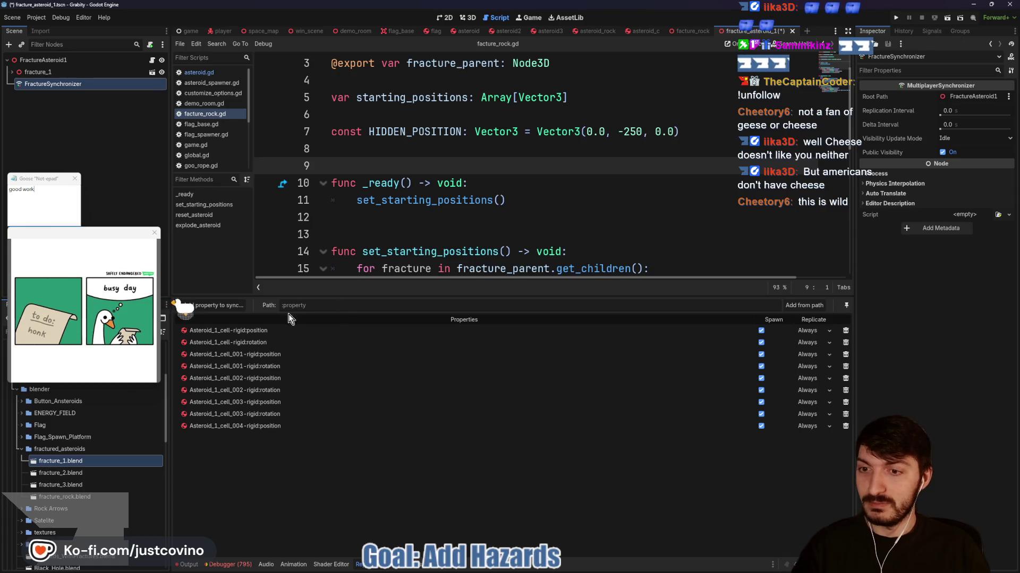
click(212, 305)
click(486, 341)
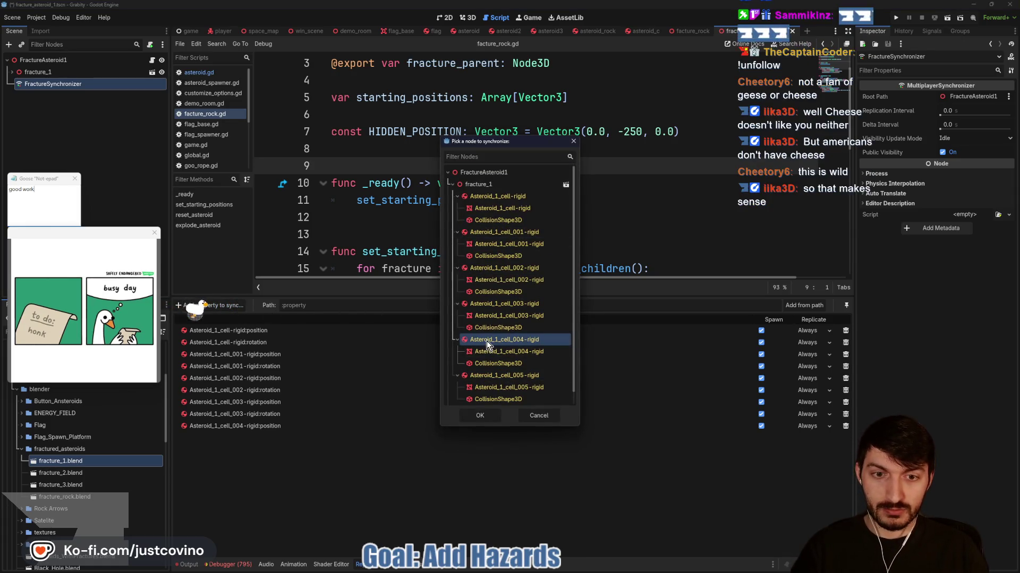
click(480, 416)
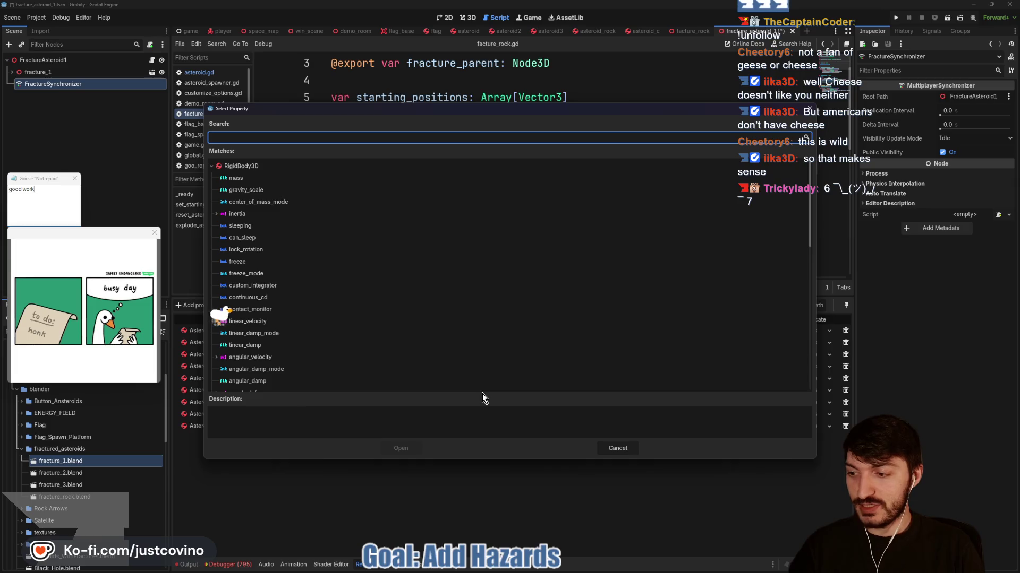
text(rotat)
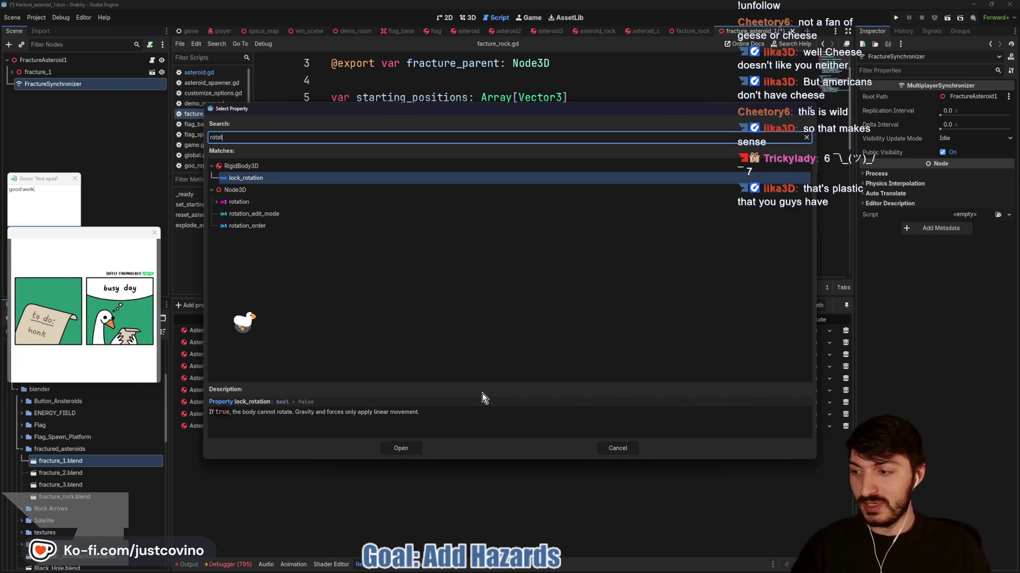
key(Tab)
key(Down)
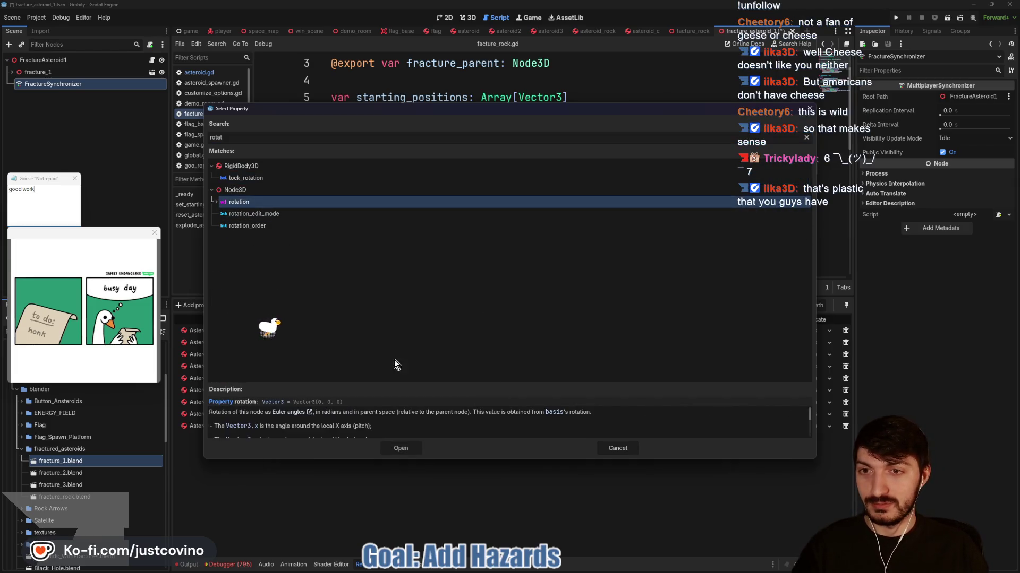
click(400, 448)
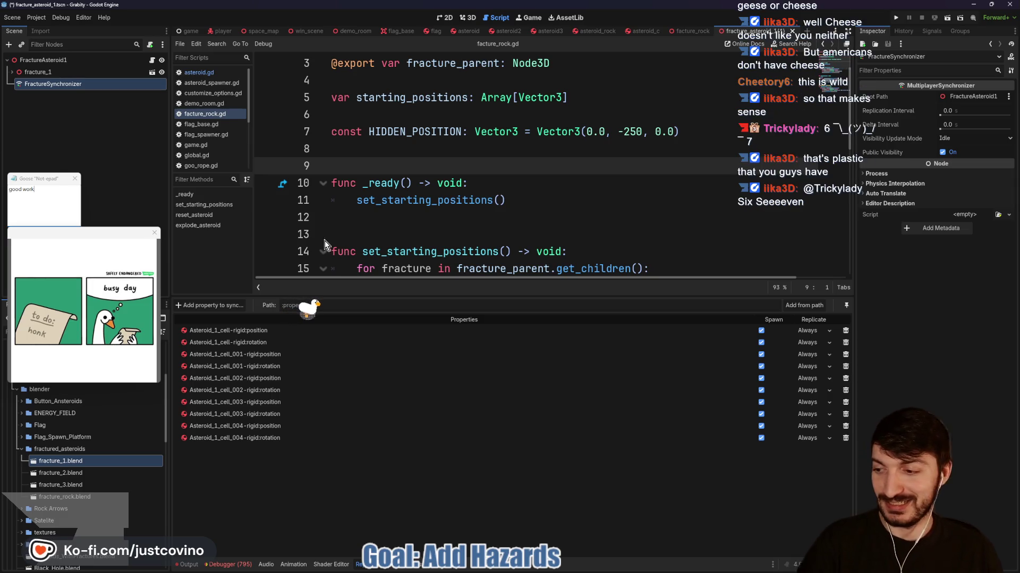
Add Asteroid_1_cell_005-rigid's position to the synced properties
click(225, 308)
click(526, 365)
click(481, 415)
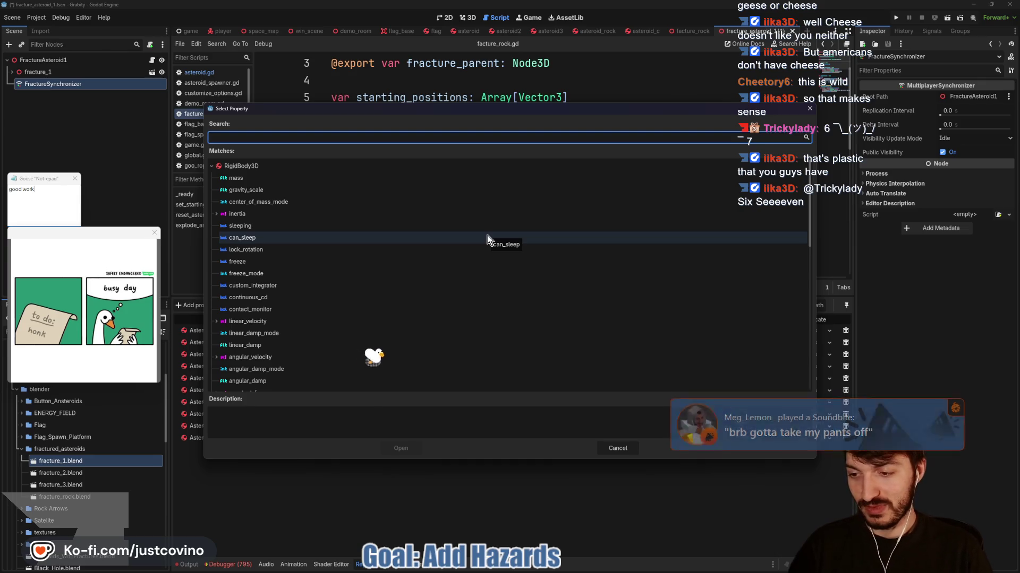
text(r)
key(BackSpace)
text(posit)
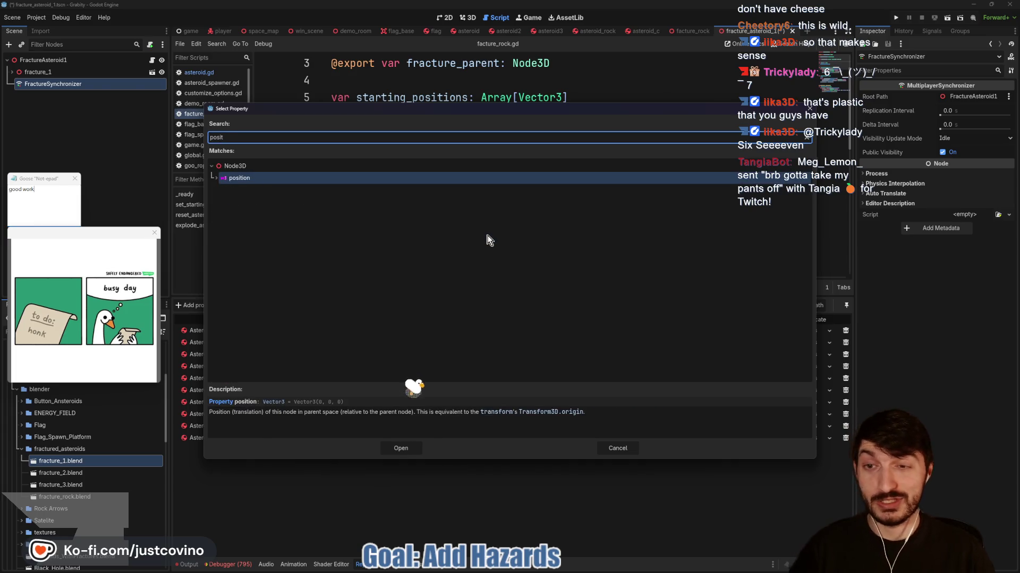
click(342, 187)
click(402, 449)
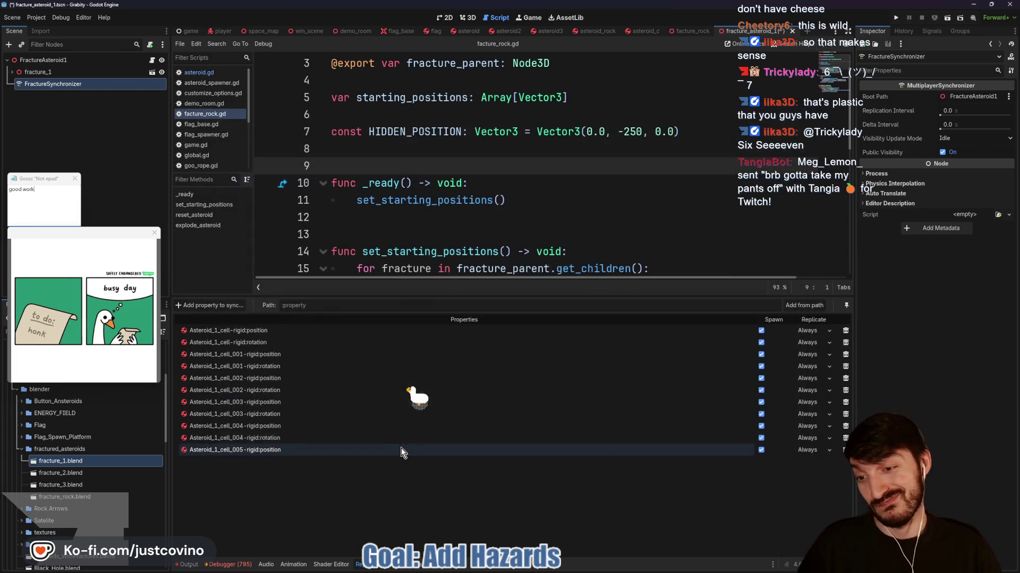
Sync Asteroid_1_cell_005-rigid's rotation too and save the fracture_asteroid_1 scene
click(210, 305)
click(509, 365)
click(480, 416)
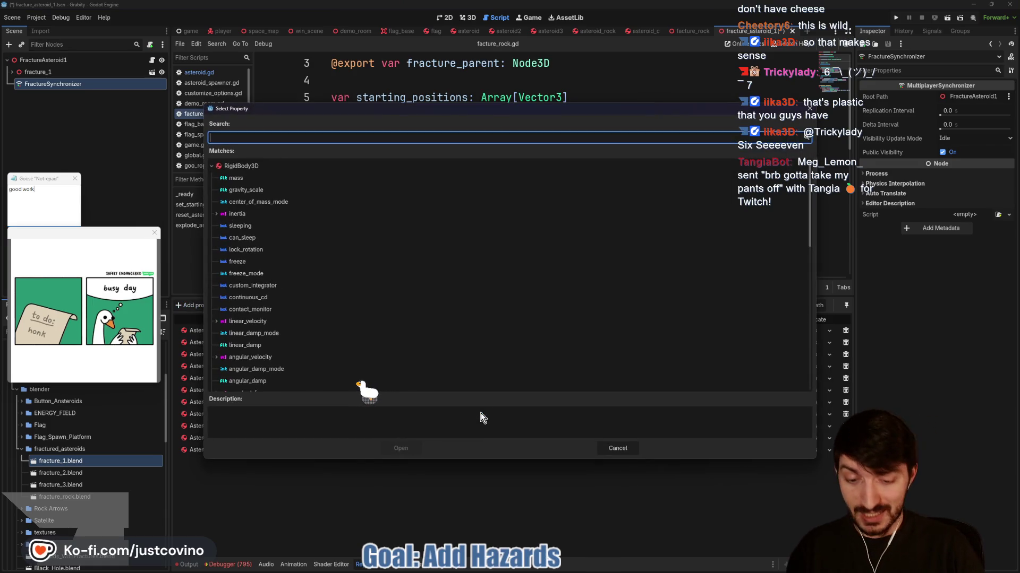
text(rotatio)
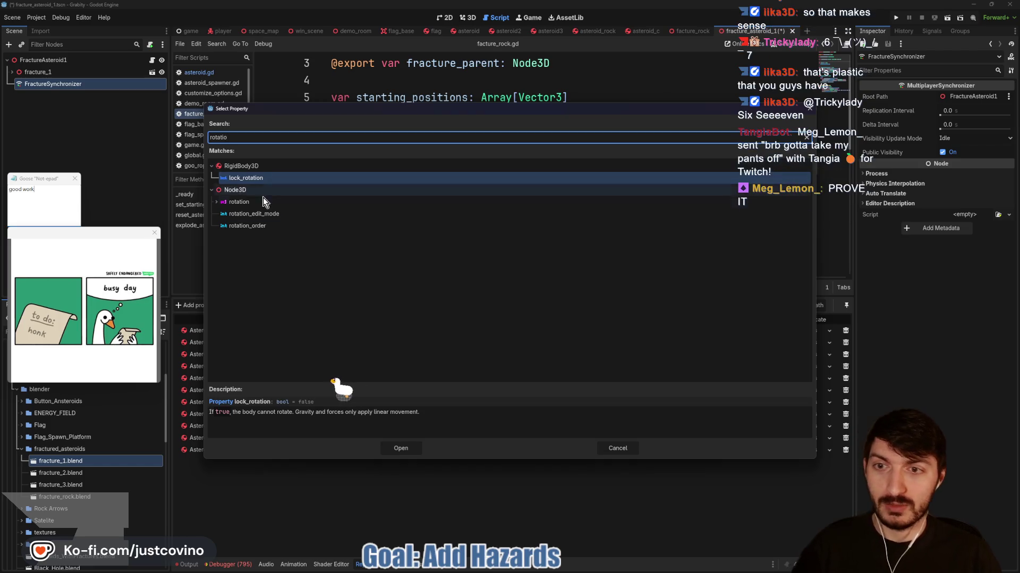
click(263, 201)
click(401, 448)
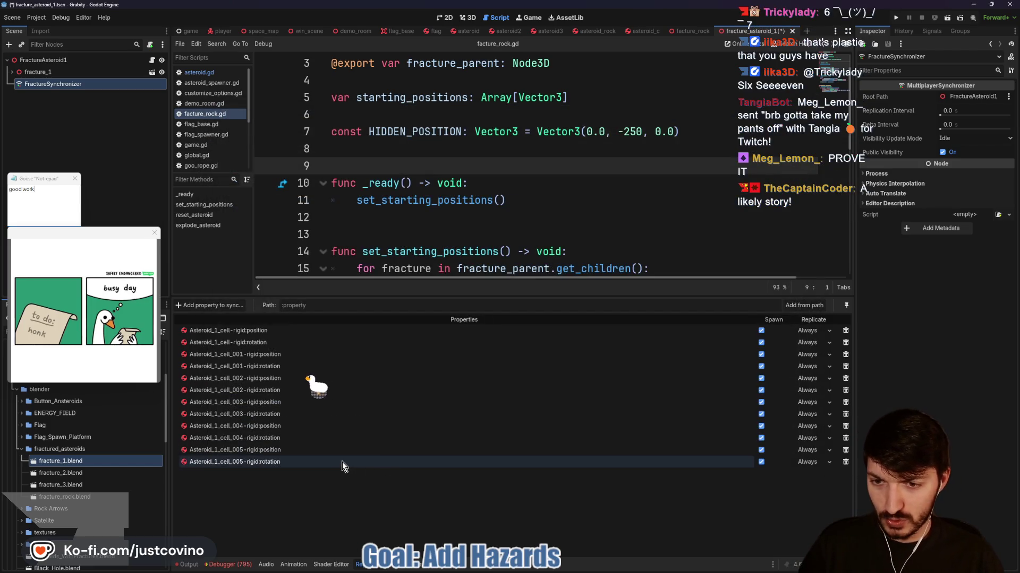
key(ctrl+s)
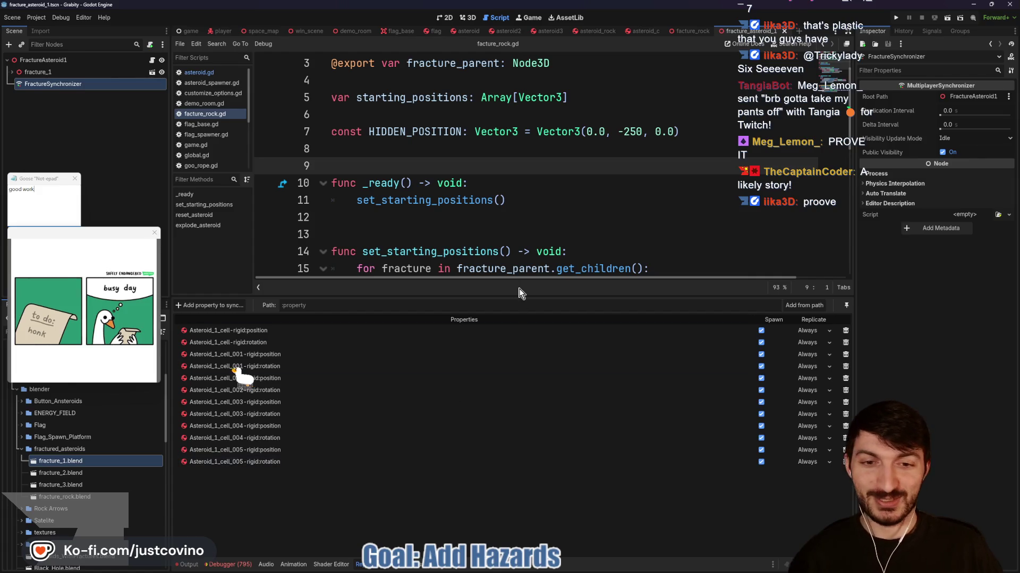
drag(516, 297, 516, 352)
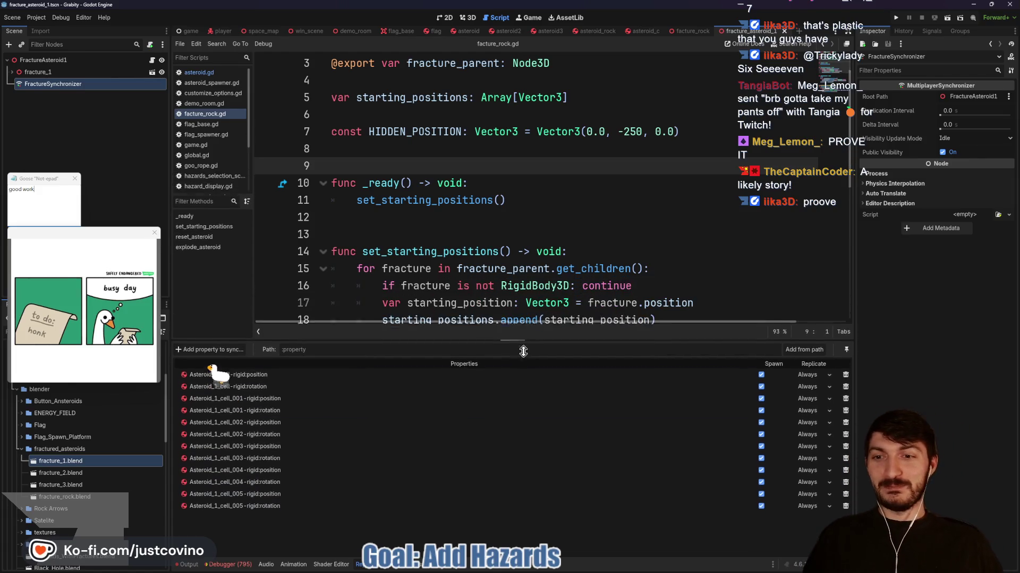
Save the scene and sync the FractureAsteroid1 root node's position
click(471, 229)
key(ctrl+s)
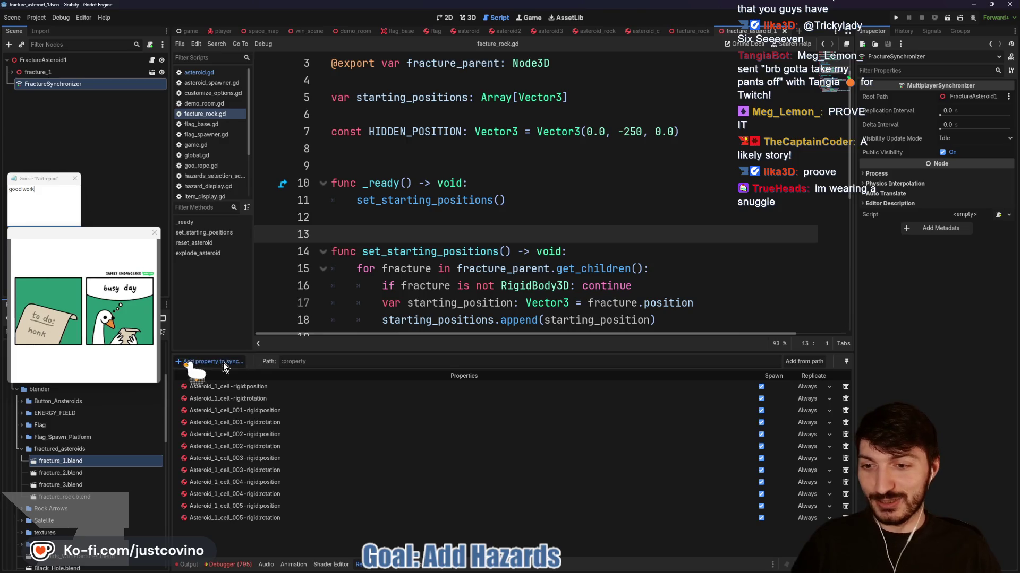
click(223, 363)
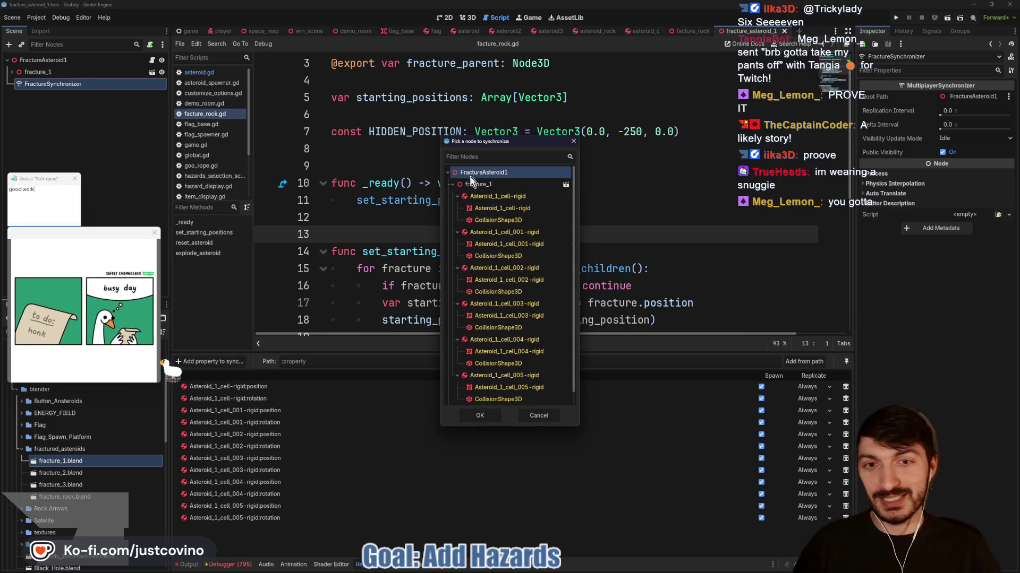
click(480, 416)
text(posit)
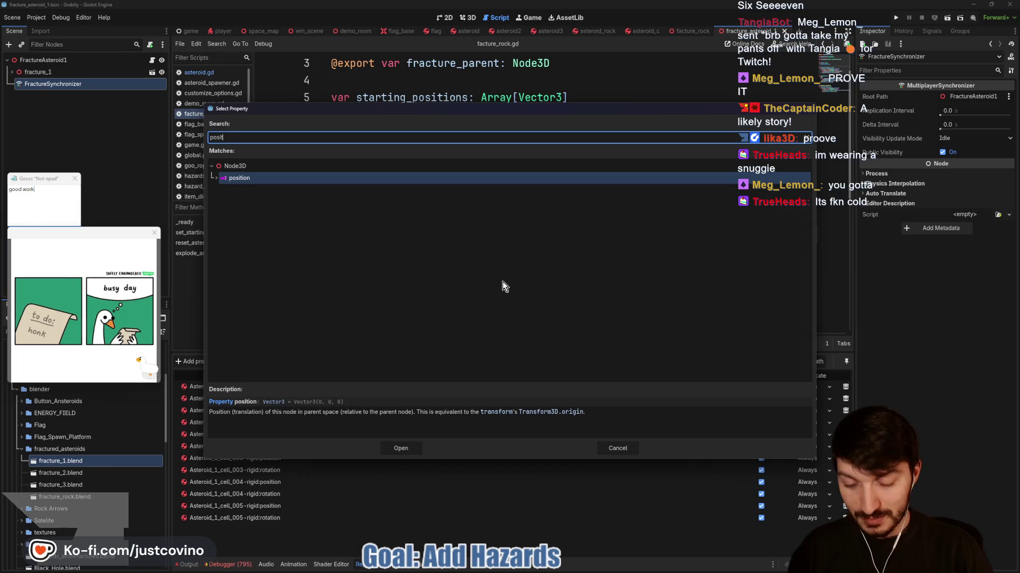
key(Return)
Add the root's visible property to the sync list and enlarge the script view
click(219, 362)
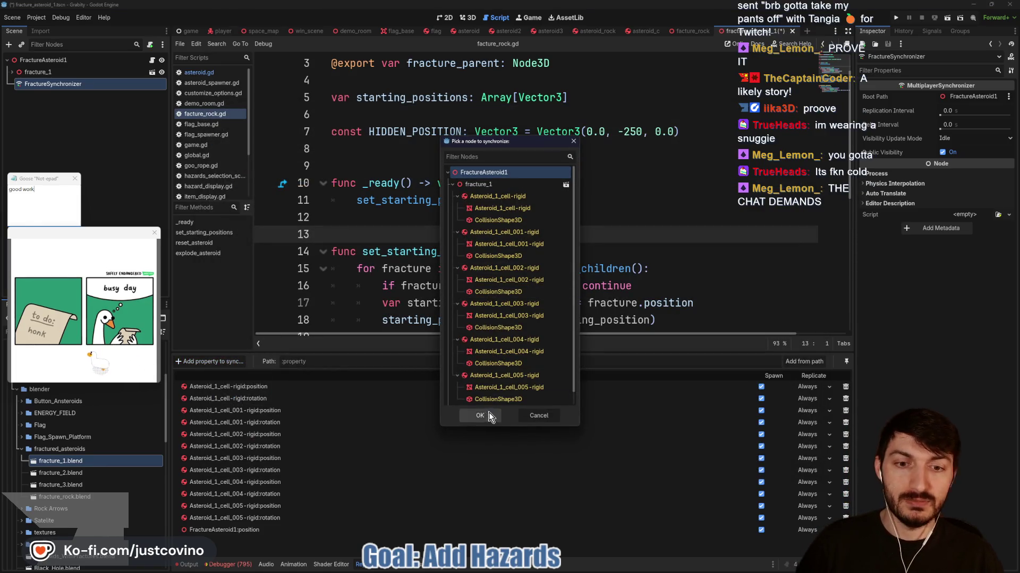
click(480, 416)
text(visi)
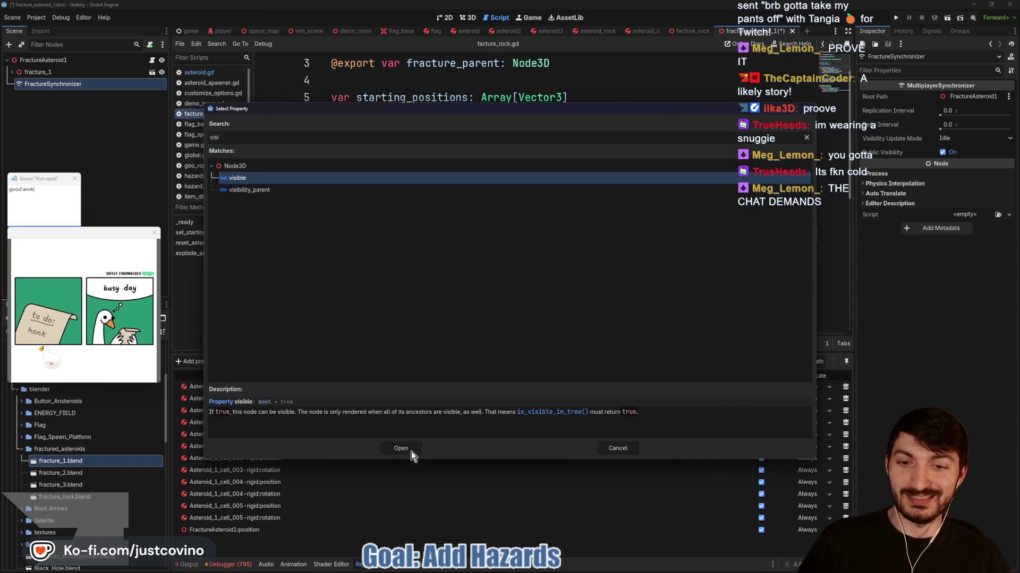
click(404, 449)
drag(378, 361, 378, 428)
click(425, 337)
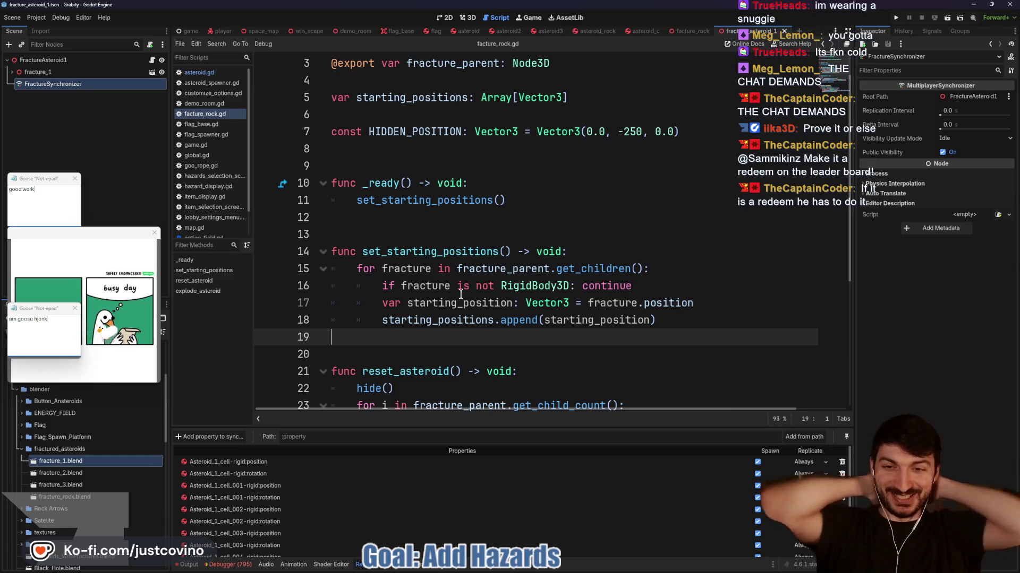
Place the cursor on blank line 12 of fracture_rock.gd
click(398, 219)
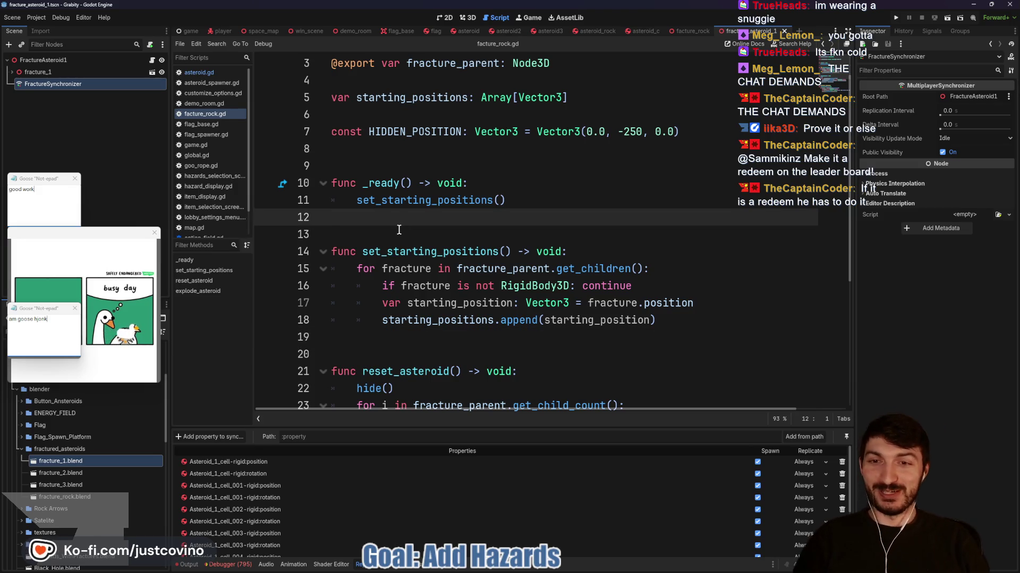
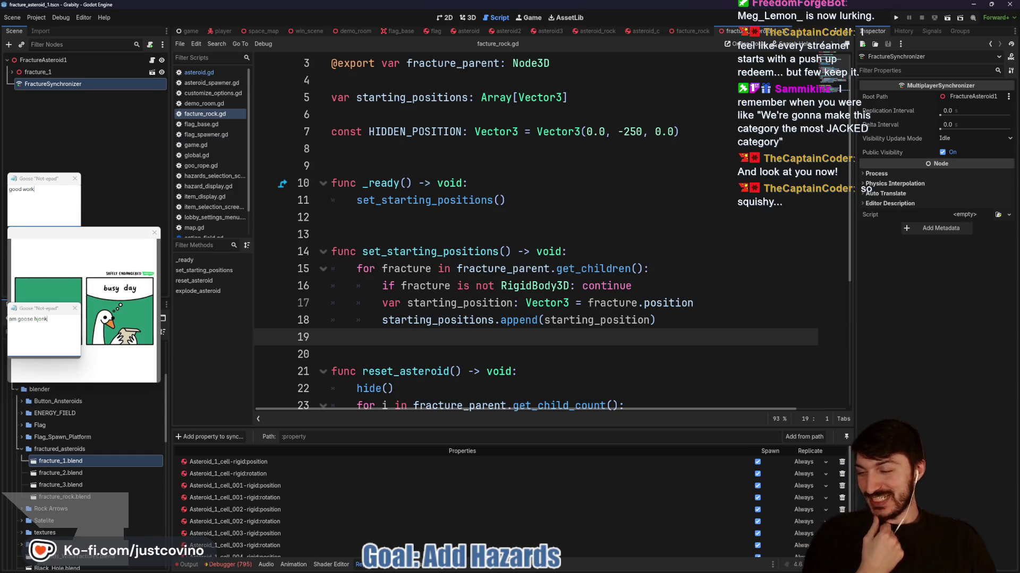
Evict Desktop Goose and its notes with Esc, then bring up the asteroid scene with asteroid.gd
click(427, 225)
key(Escape)
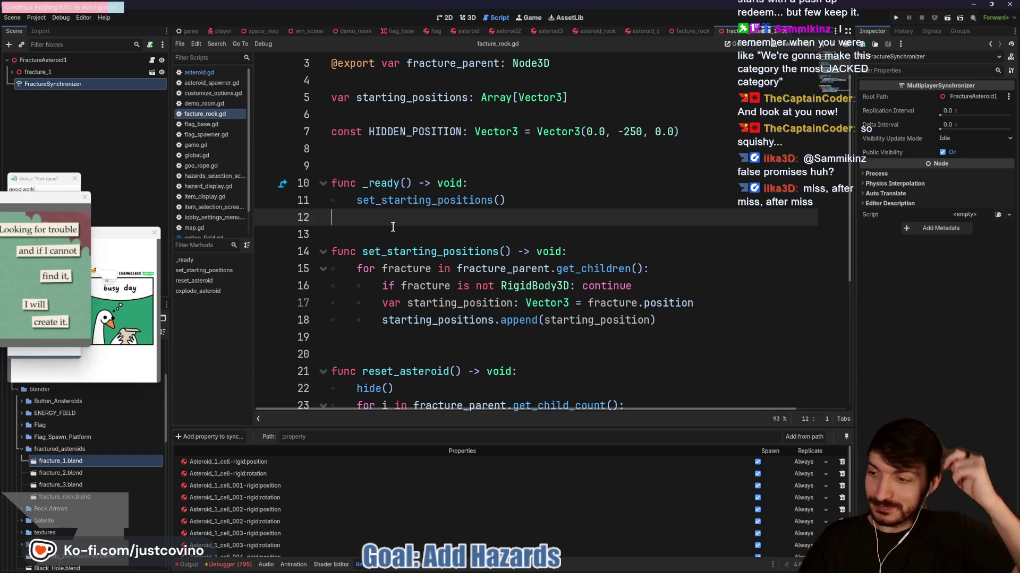
key(Escape)
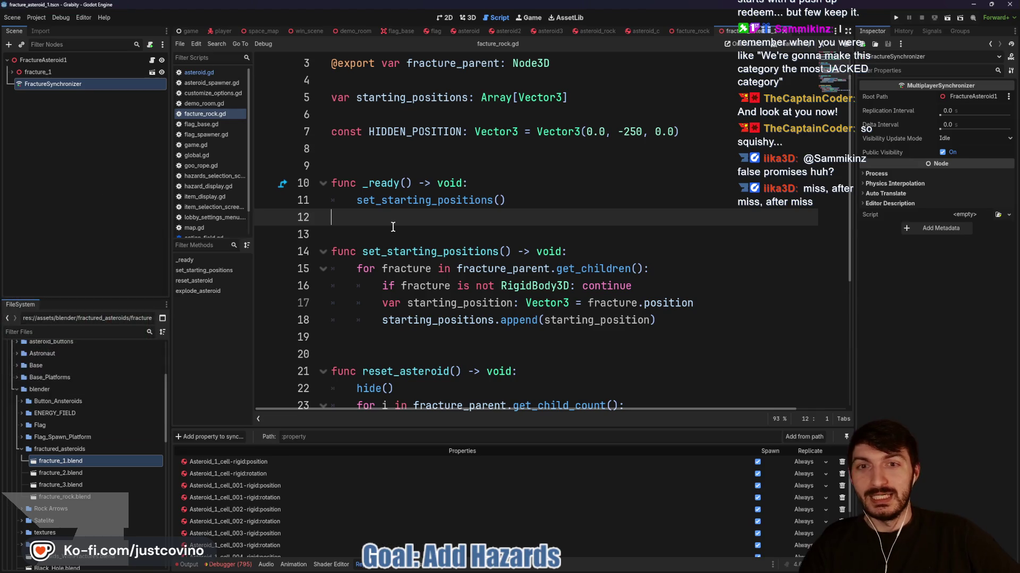
click(393, 227)
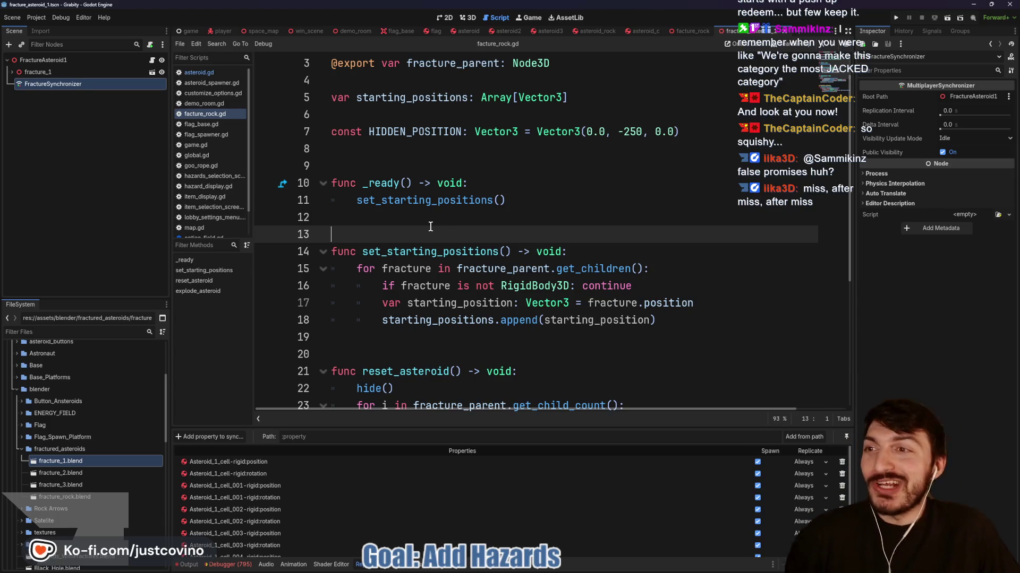
click(403, 213)
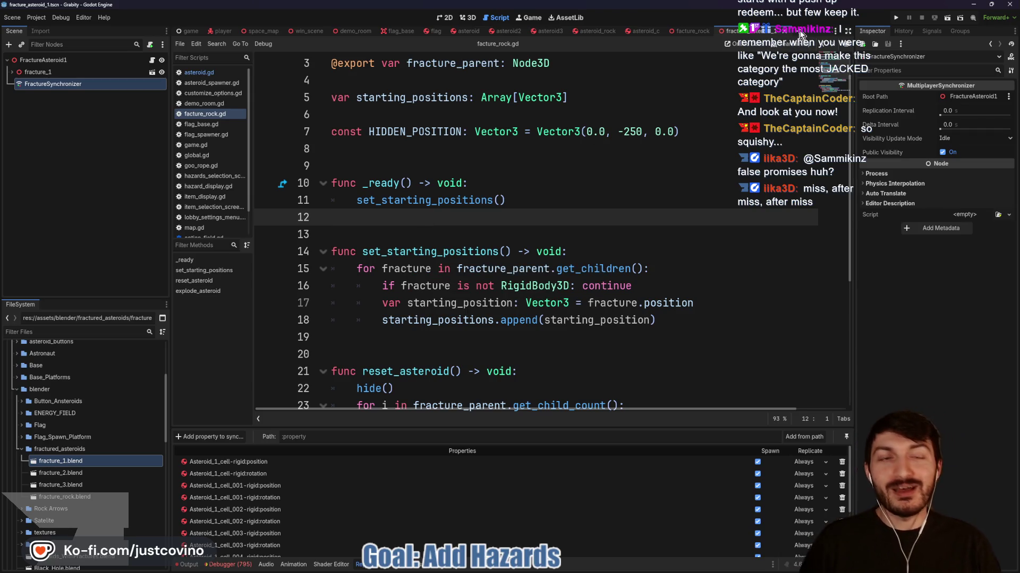
click(461, 32)
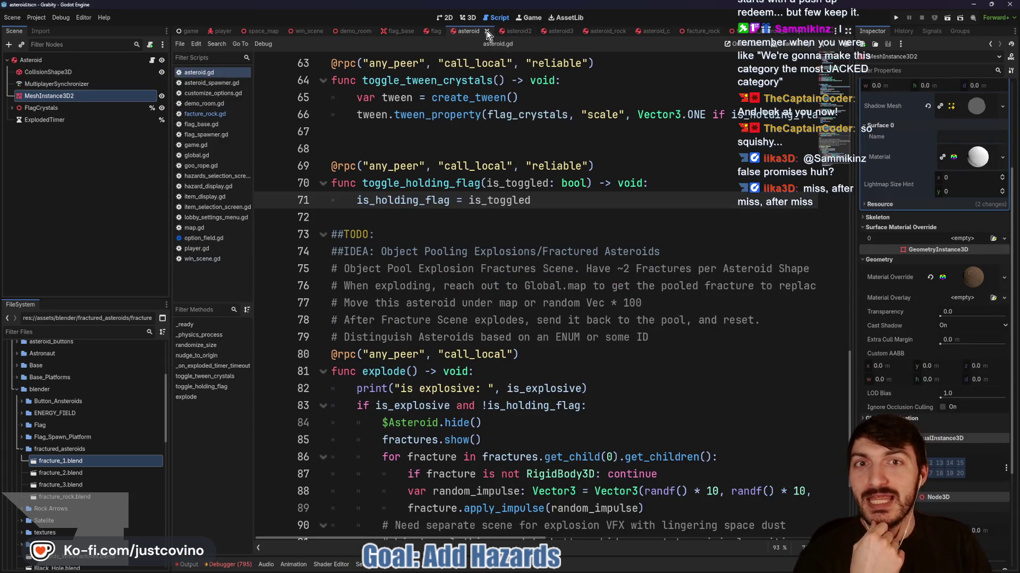
Close the asteroid and asteroid_rock scene tabs and start a new empty scene tab
click(486, 32)
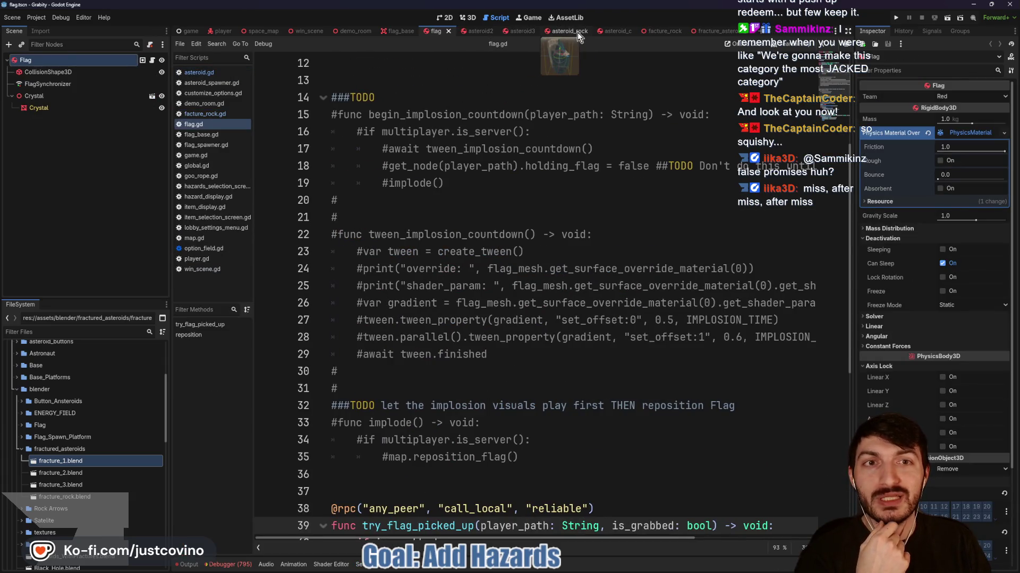
click(578, 33)
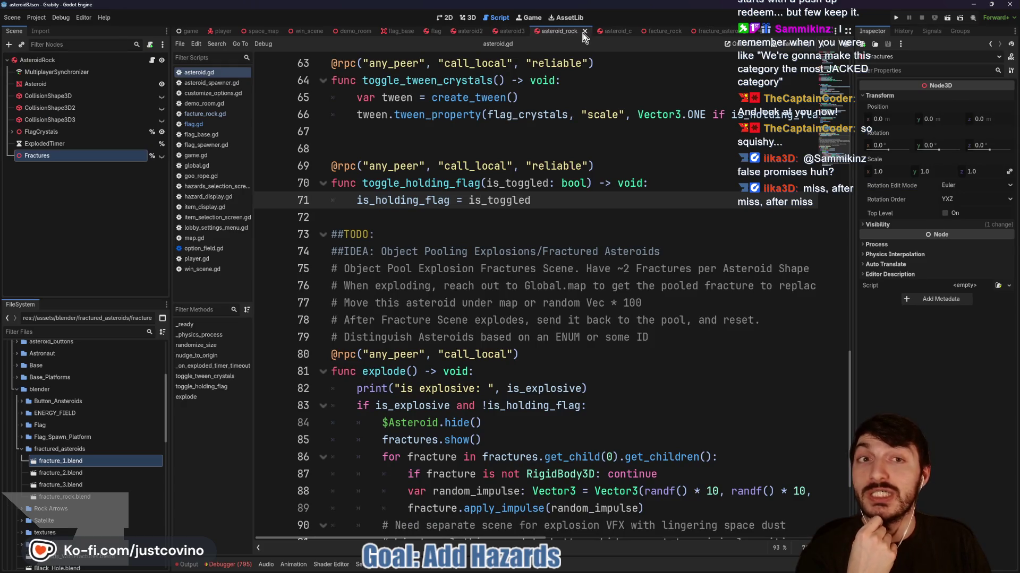
click(583, 33)
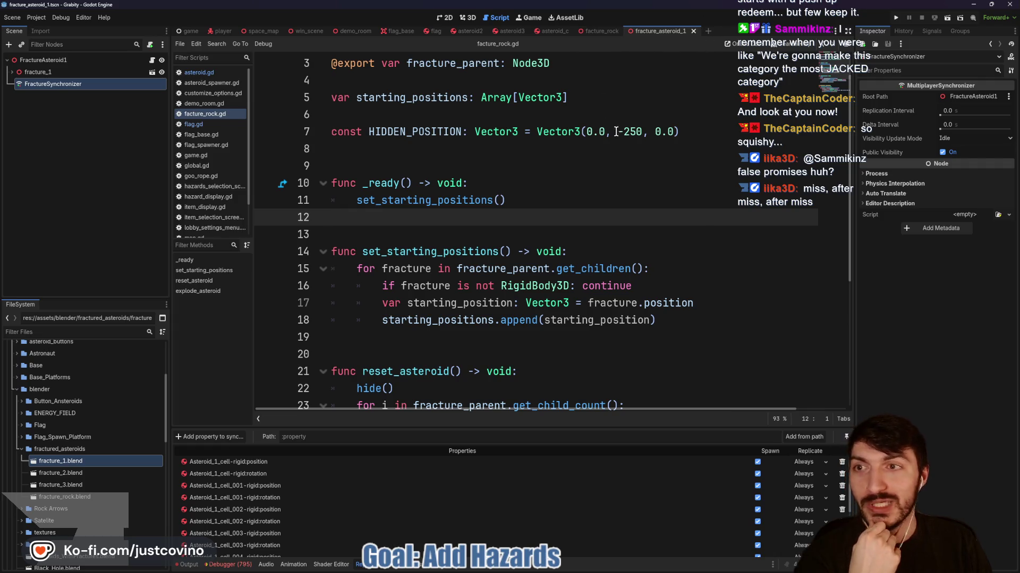
click(557, 165)
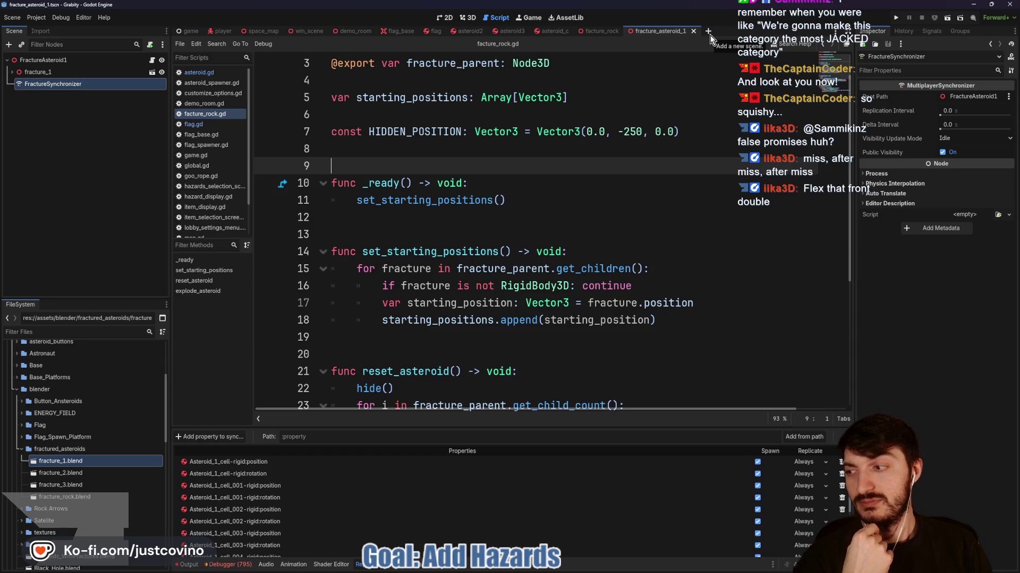
click(710, 35)
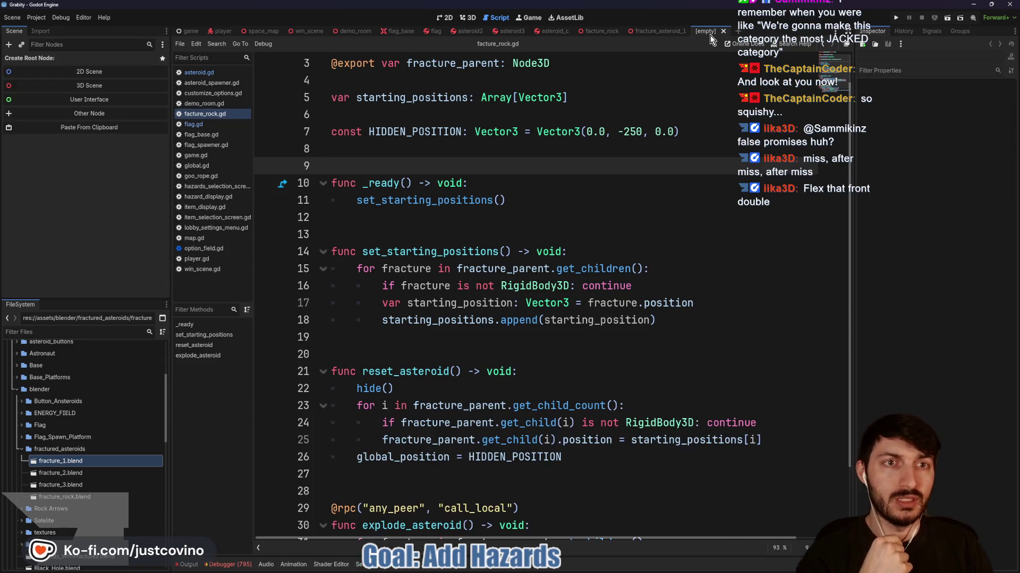
Create a Node3D root named FractureAsteroid2 and save it as res://game/maps/fracture_asteroid_2.tscn
click(86, 85)
double_click(56, 59)
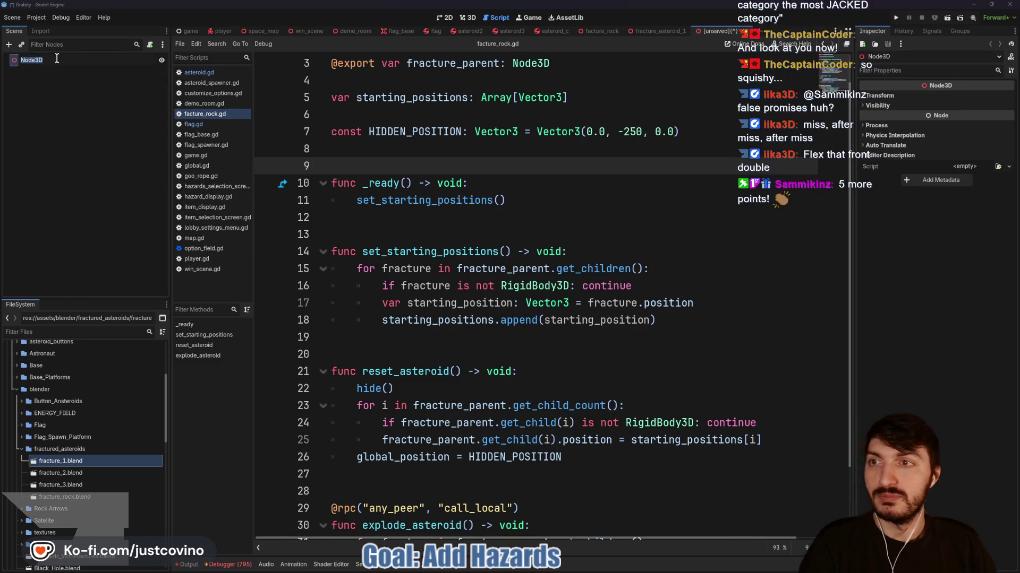
text(Frac)
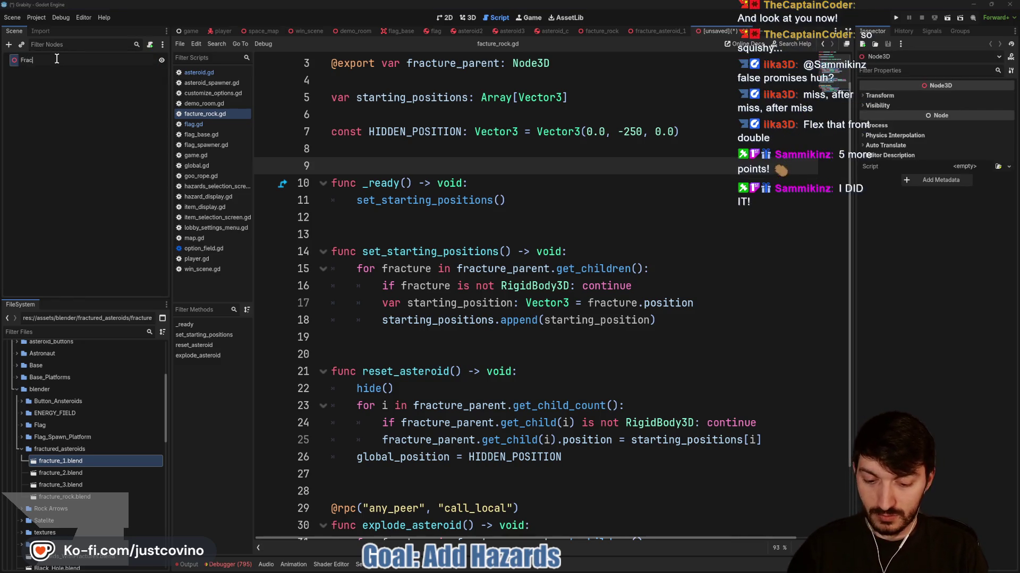
text(tureA)
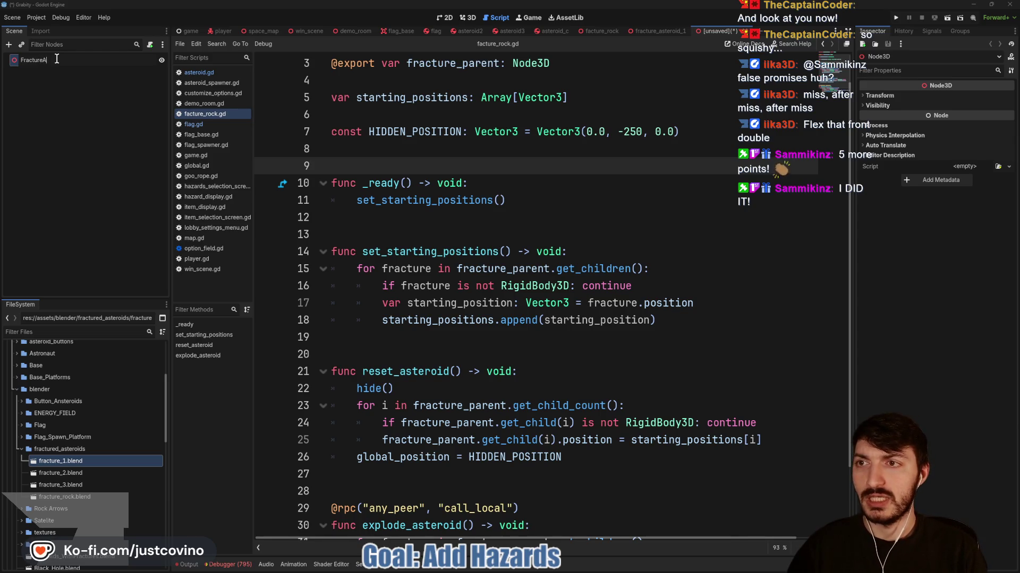
text(steroid2)
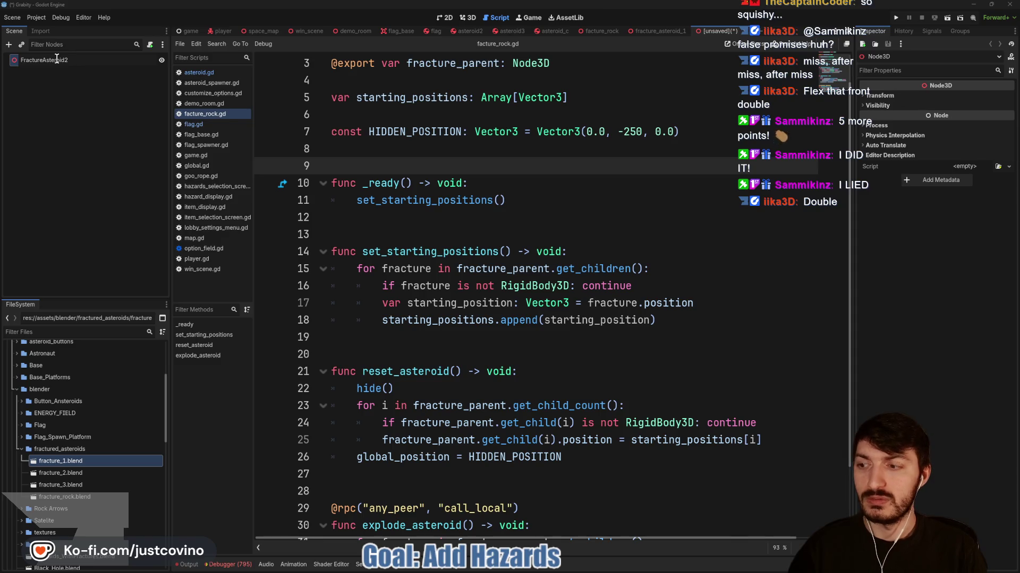
key(Return)
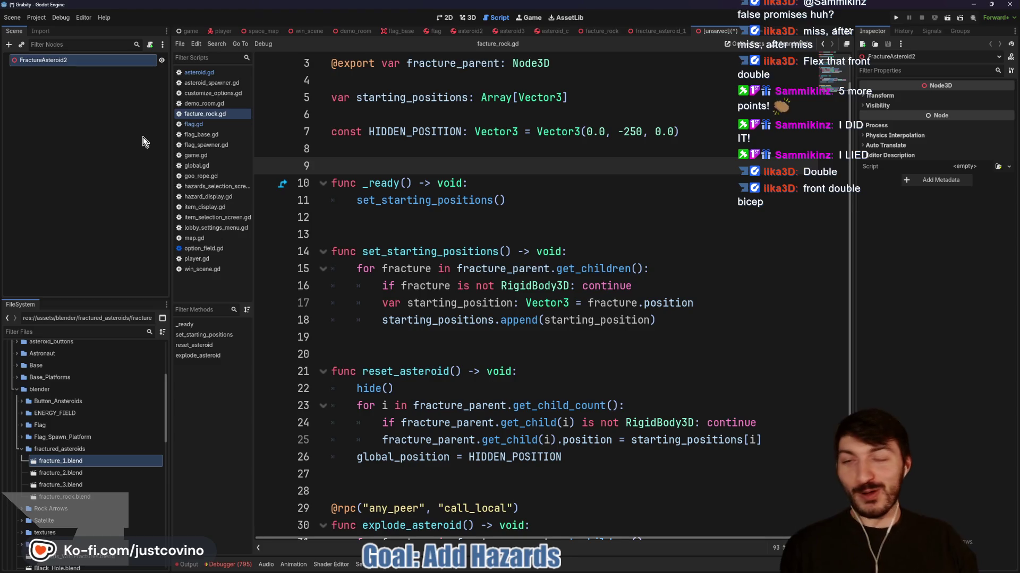
key(ctrl+s)
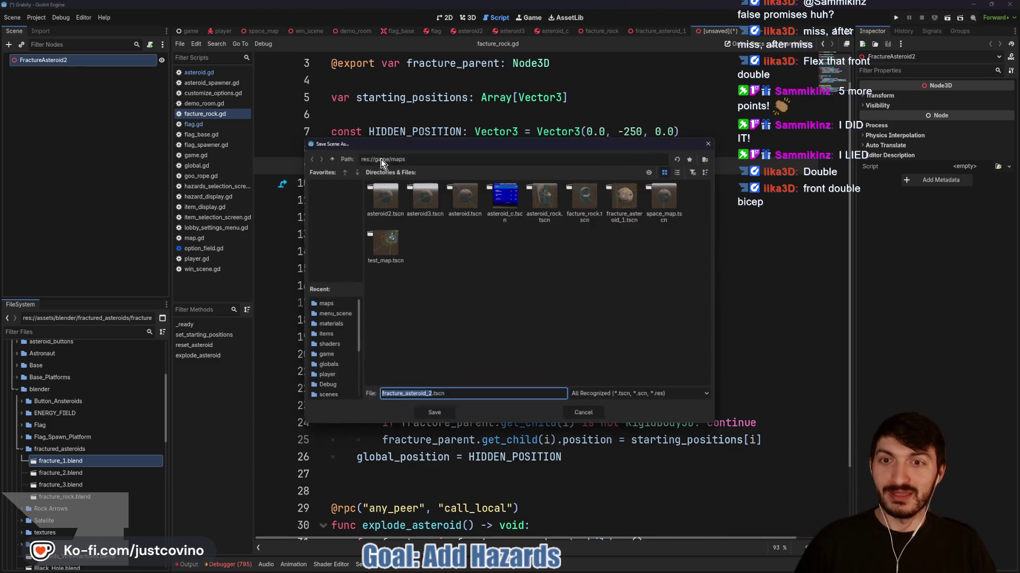
click(444, 419)
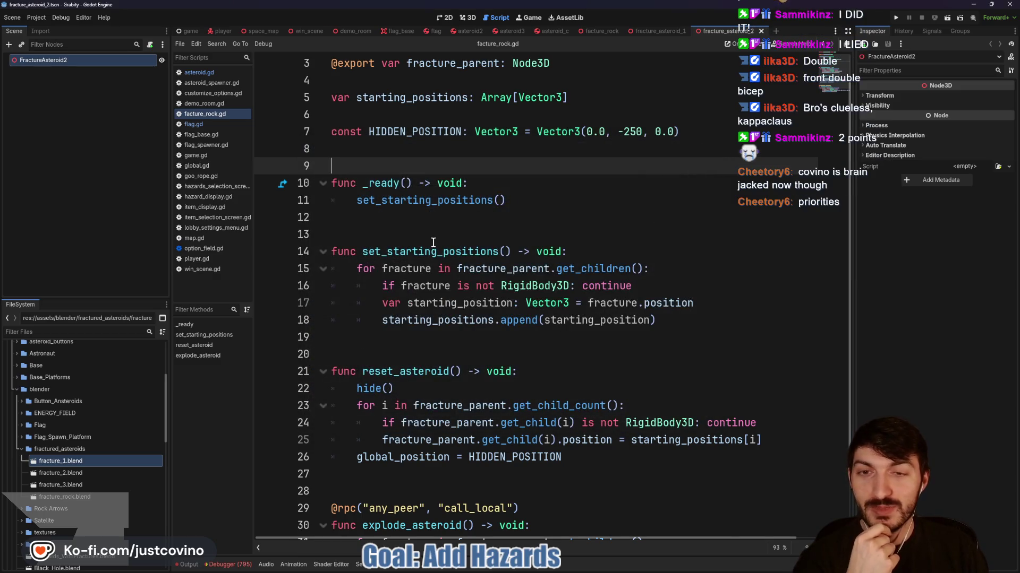
Compare against fracture_asteroid_1, then show the empty fracture_asteroid_2 scene in the 3D editor
click(418, 231)
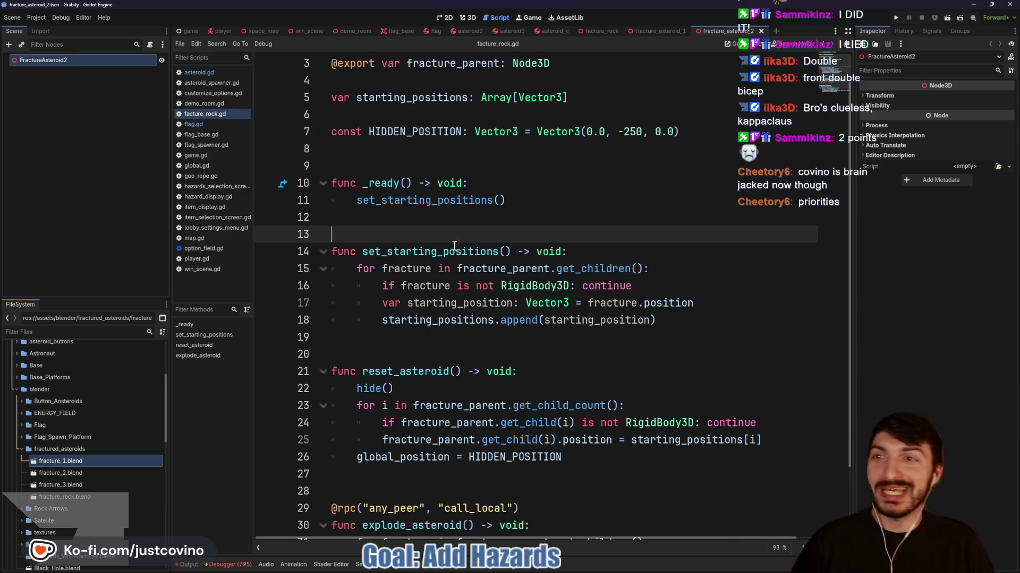
click(653, 31)
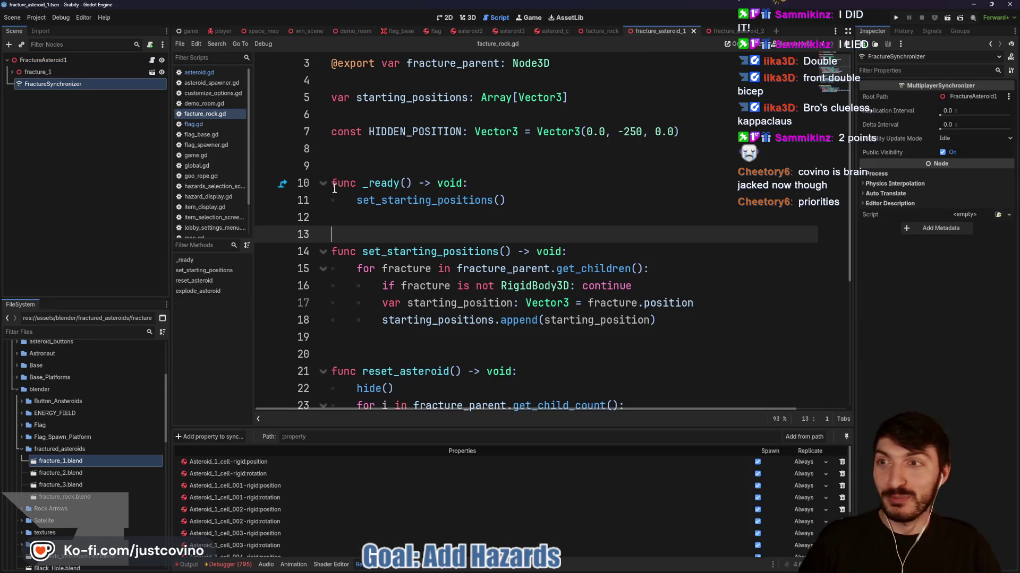
click(741, 31)
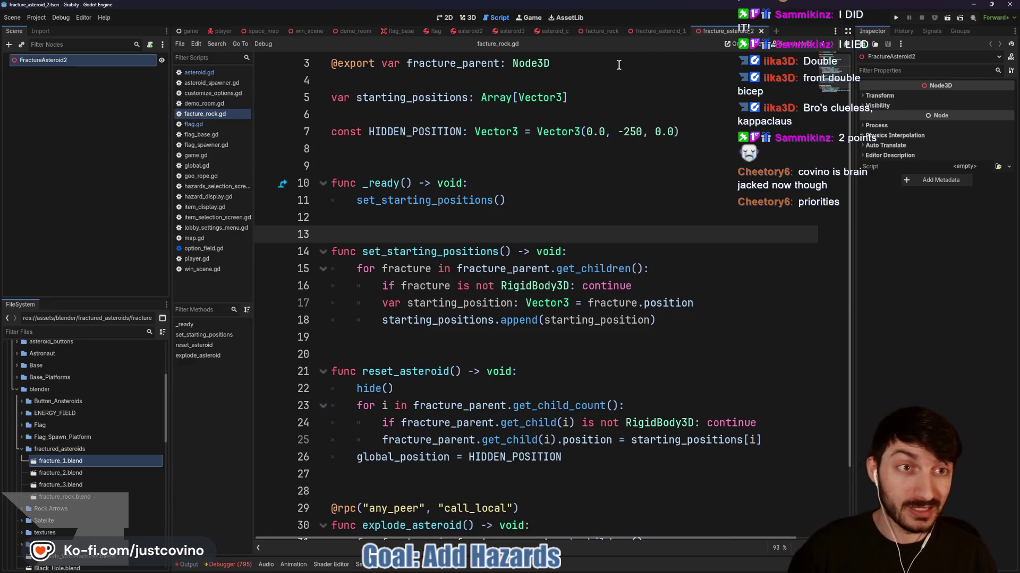
click(446, 165)
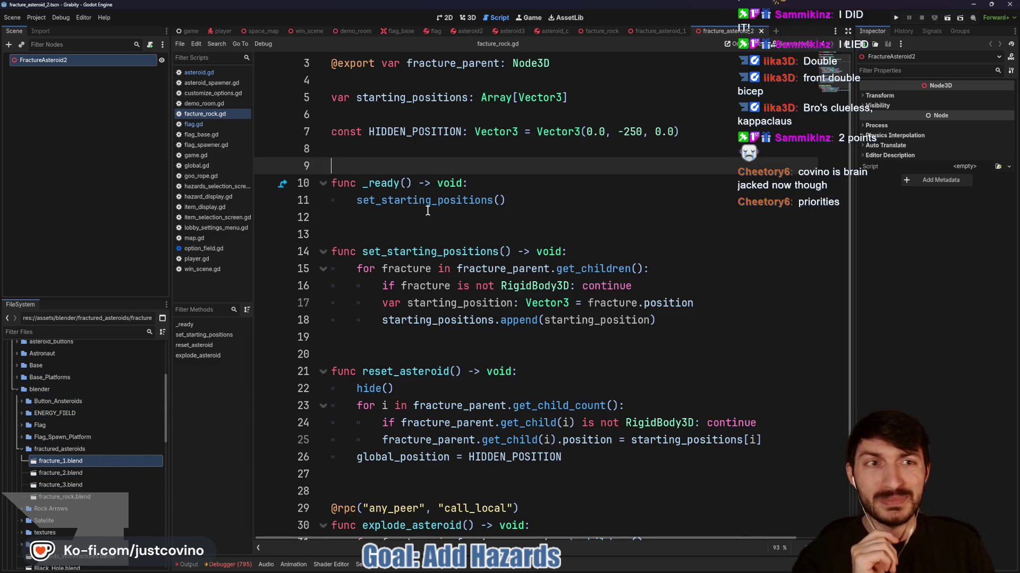
click(467, 17)
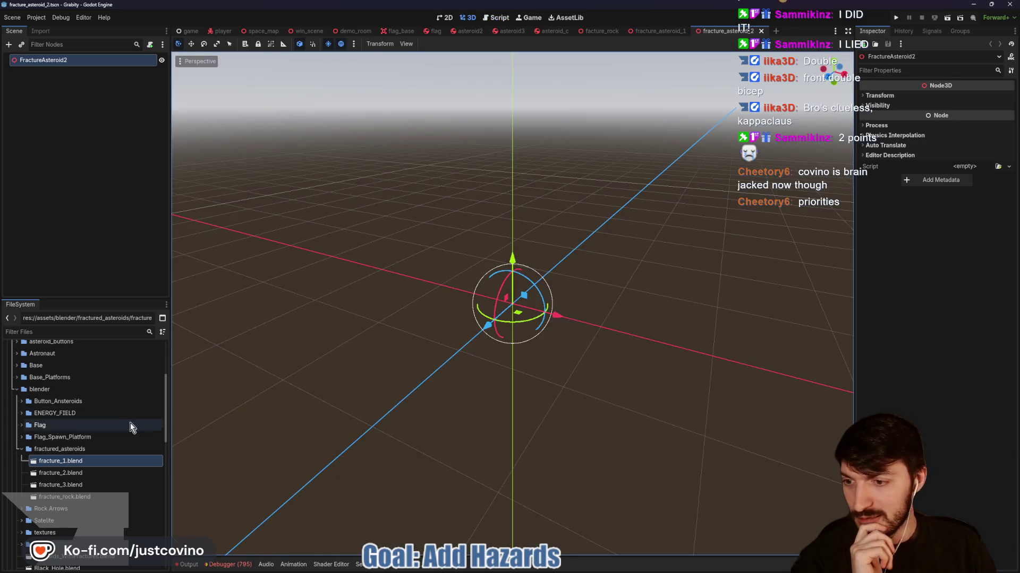
Drag fracture_2.blend into the scene and give it a scale of 8 on all axes
click(53, 475)
drag(53, 478, 513, 314)
click(919, 95)
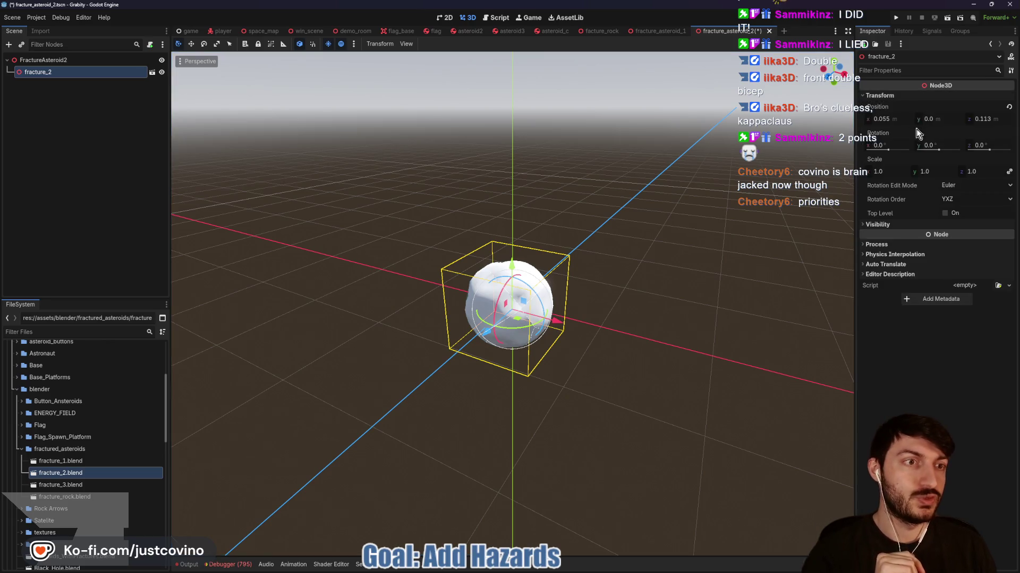
text(8)
key(Return)
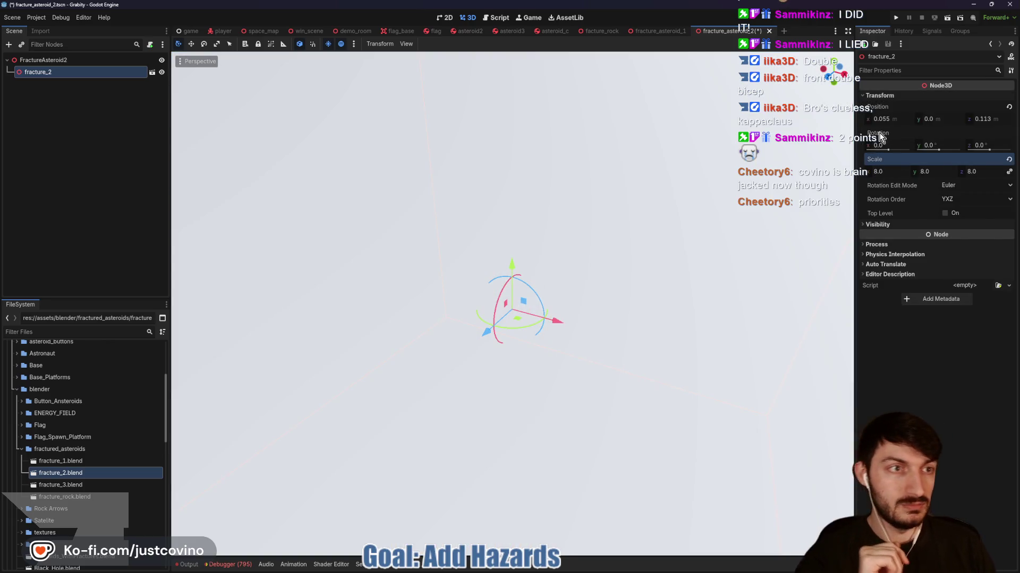
Centre fracture_2 by setting its x and z position to 0
click(893, 118)
text(0)
key(Tab)
key(Tab)
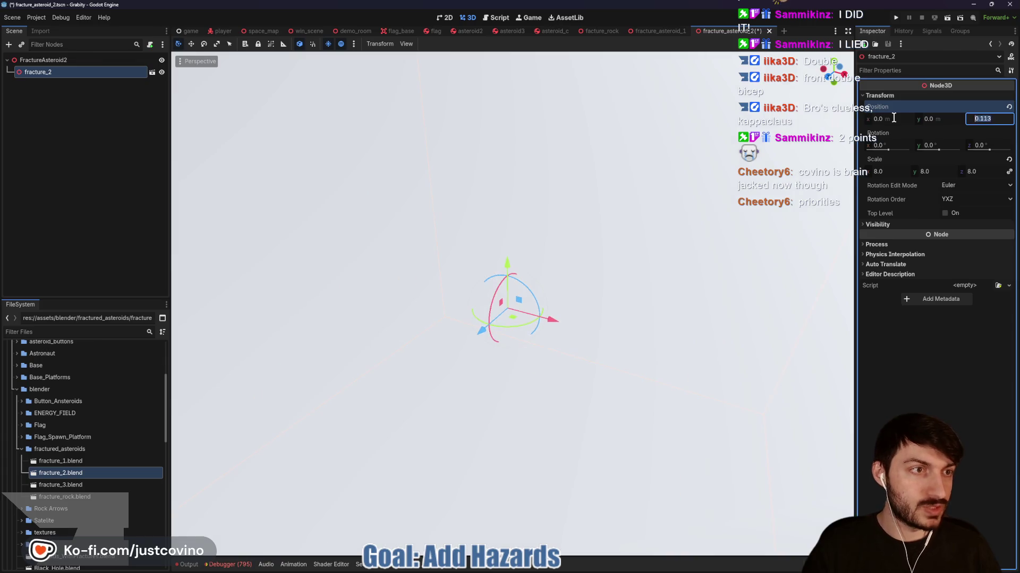
text(0)
key(Return)
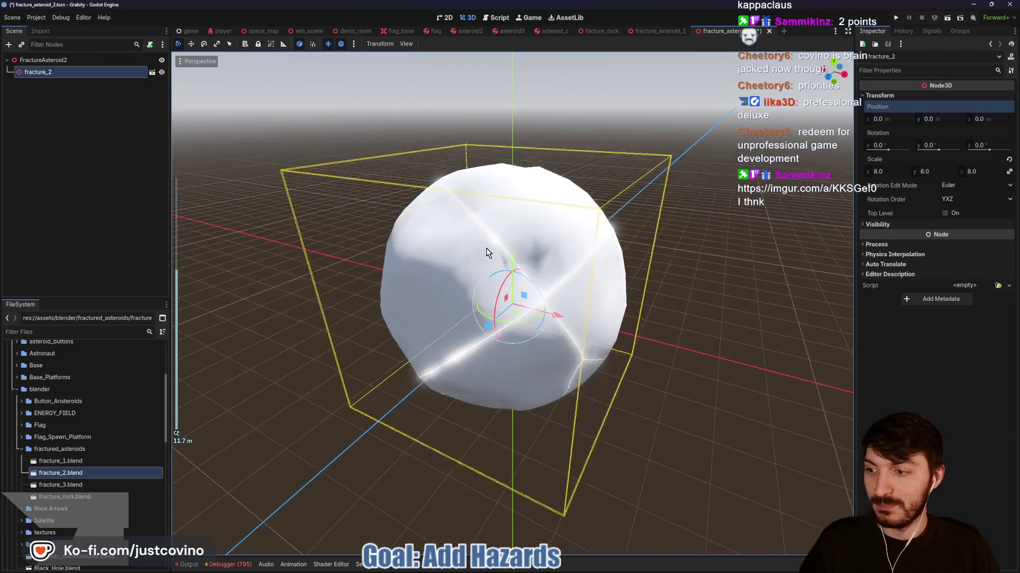
scroll(488, 252, down, 2)
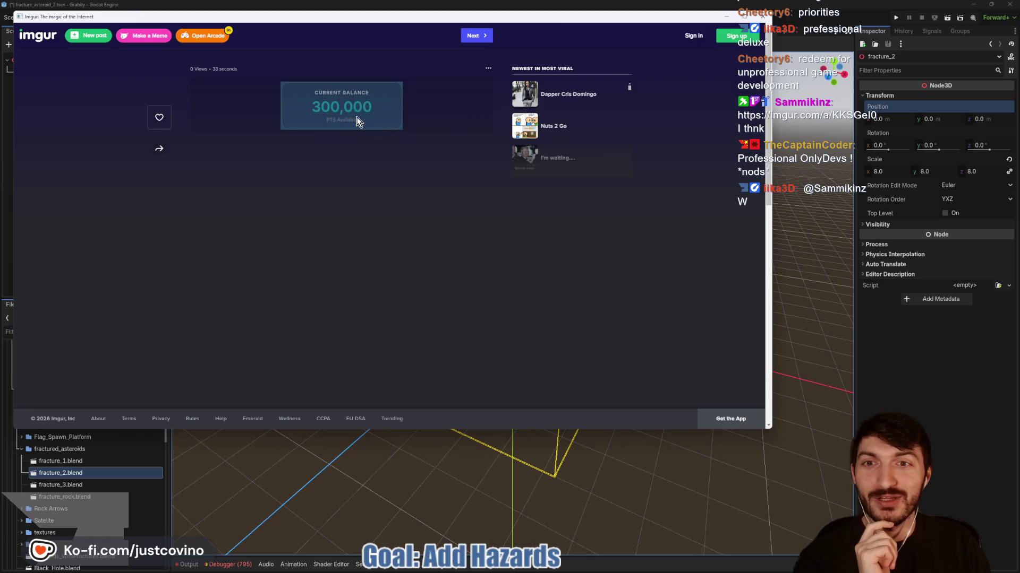
click(762, 18)
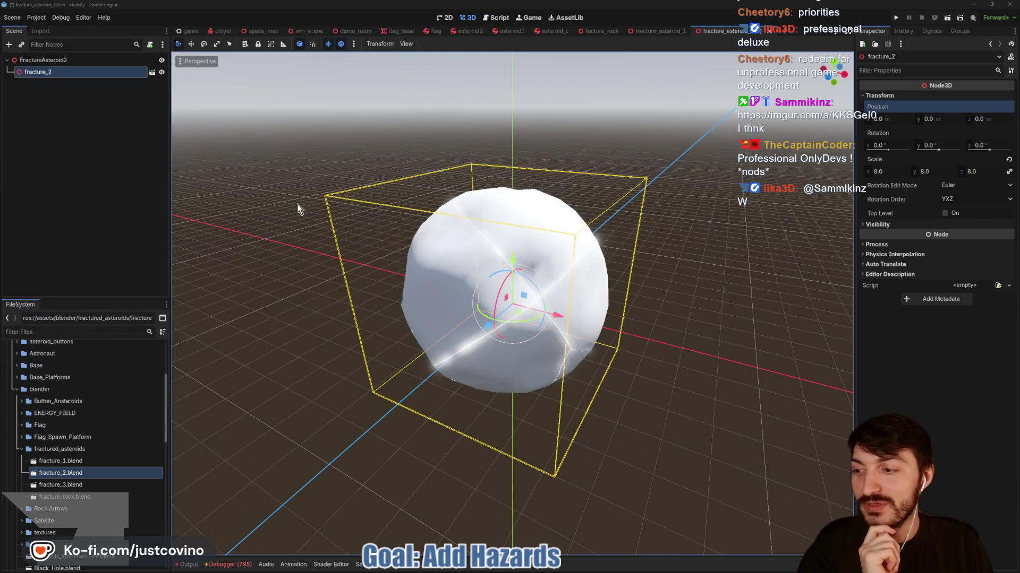
right_click(66, 76)
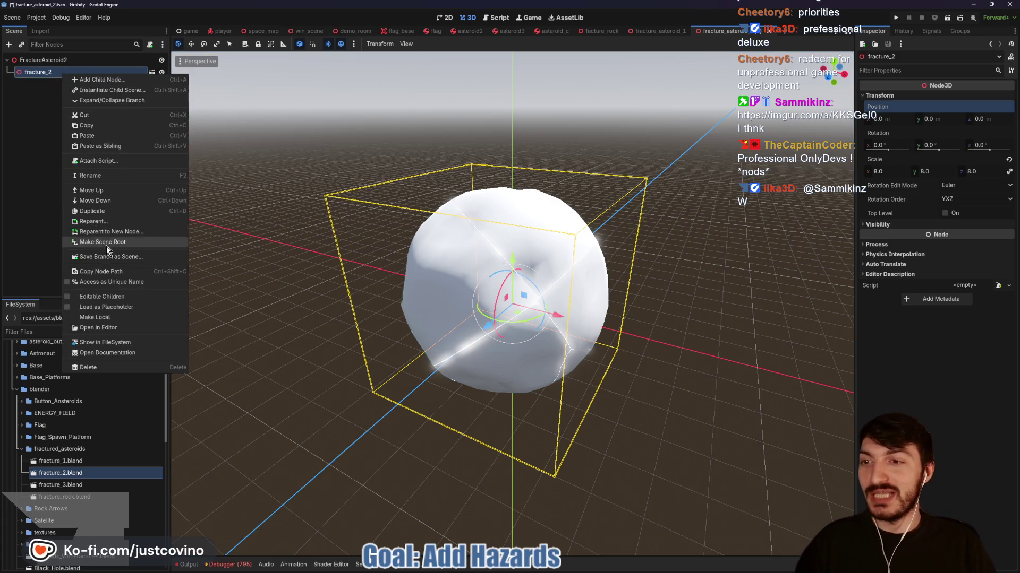
Expand fracture_2 and select all eight Asteroid_2_cell rigid bodies, cell through cell_007
click(107, 297)
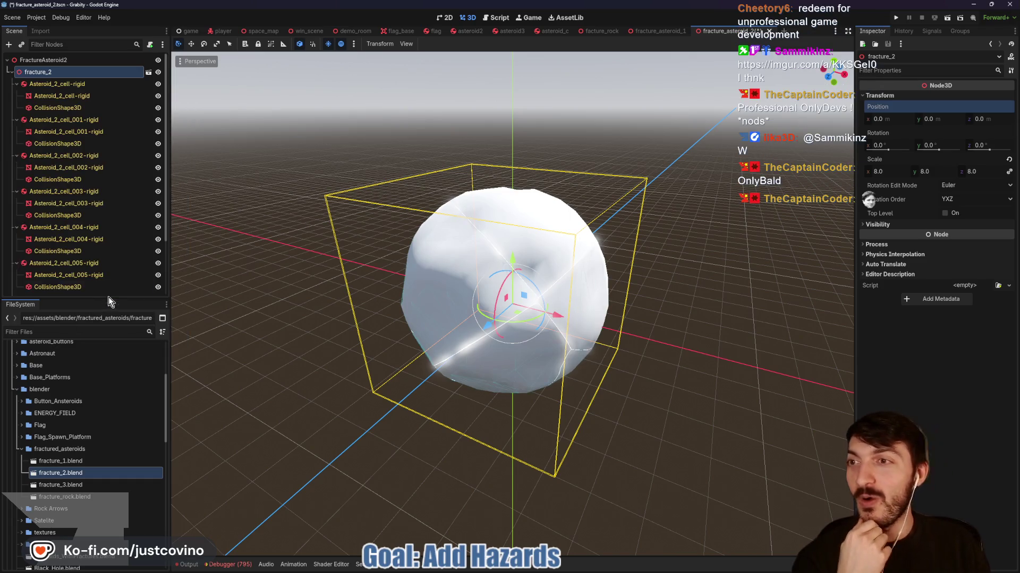
click(56, 87)
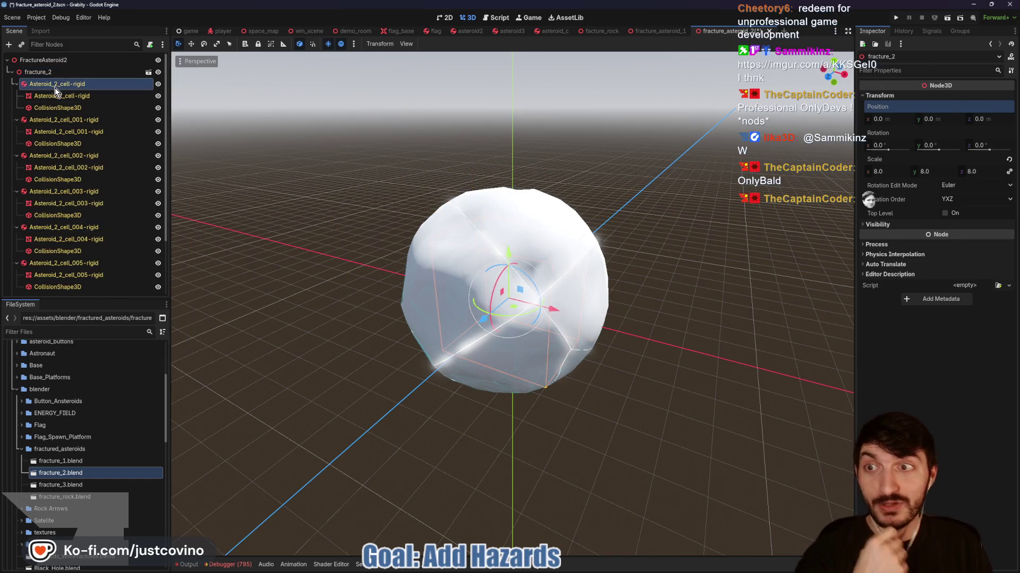
ctrl+click(50, 120)
ctrl+click(55, 156)
ctrl+click(53, 191)
ctrl+click(53, 227)
ctrl+click(59, 262)
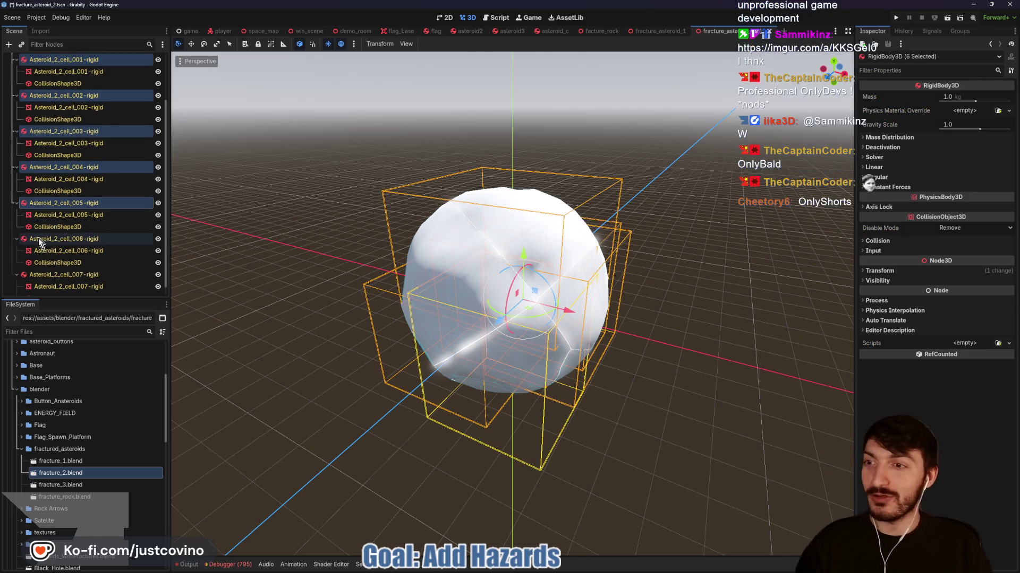
ctrl+click(38, 238)
ctrl+click(50, 276)
scroll(58, 258, down, 1)
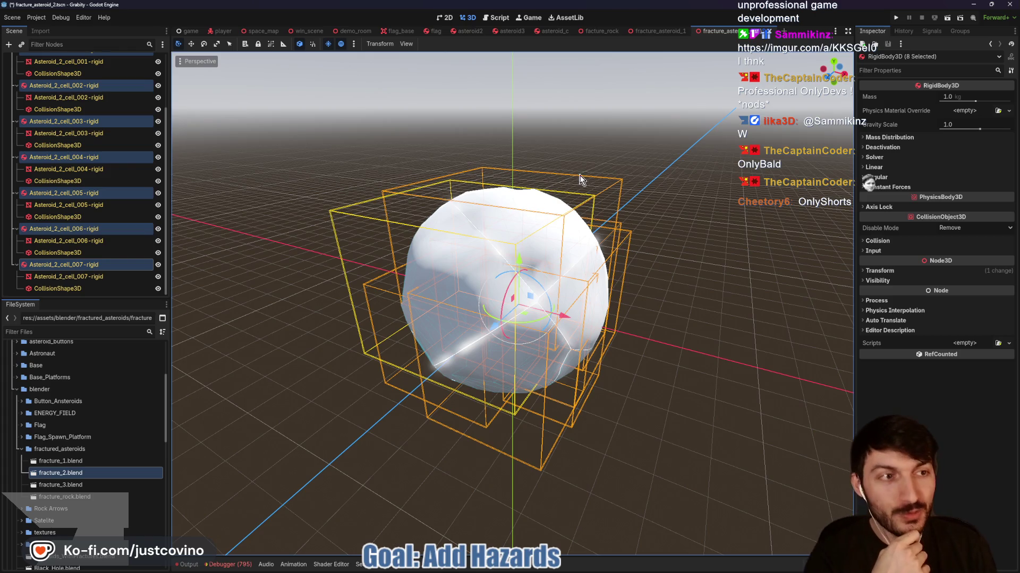
Set their gravity scale to 0.0 and collision layer 8, then save the scene
click(965, 125)
text(0)
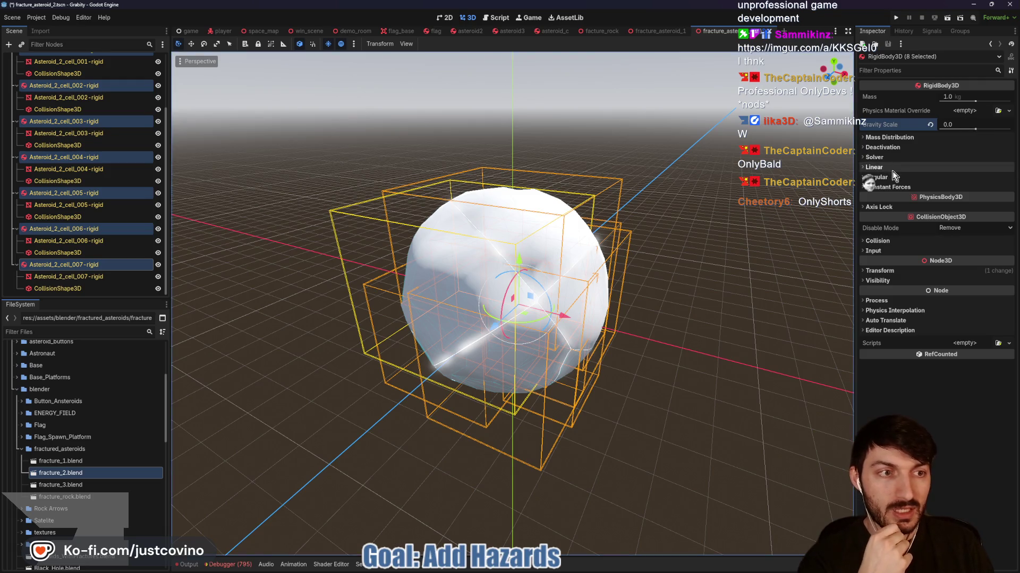
click(875, 241)
click(900, 276)
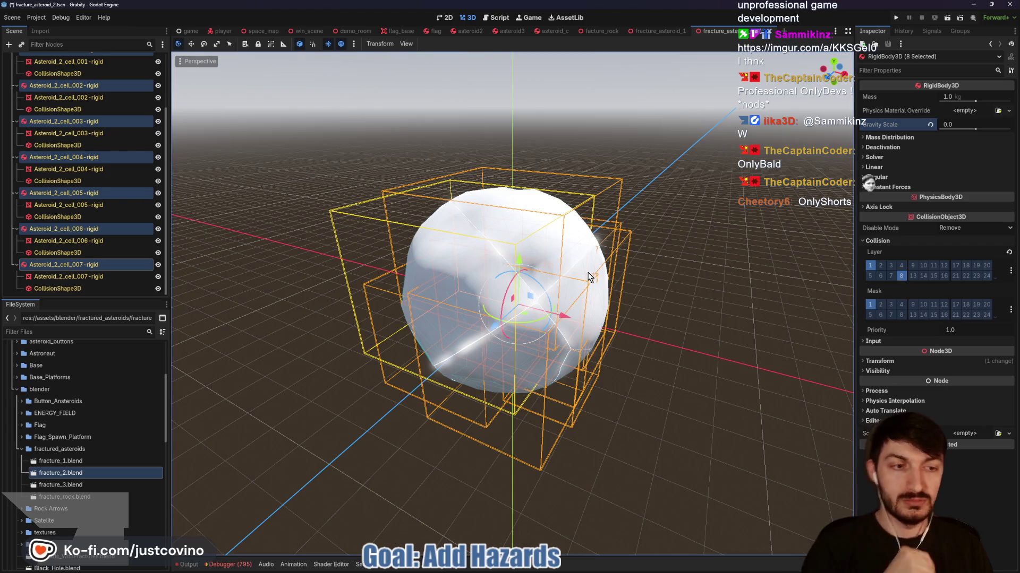
key(ctrl+s)
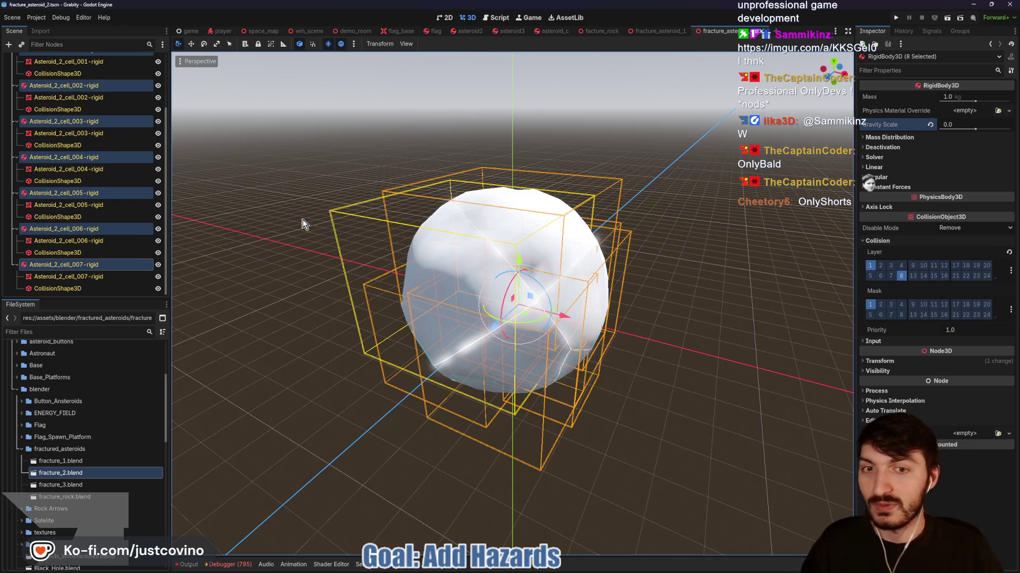
click(318, 177)
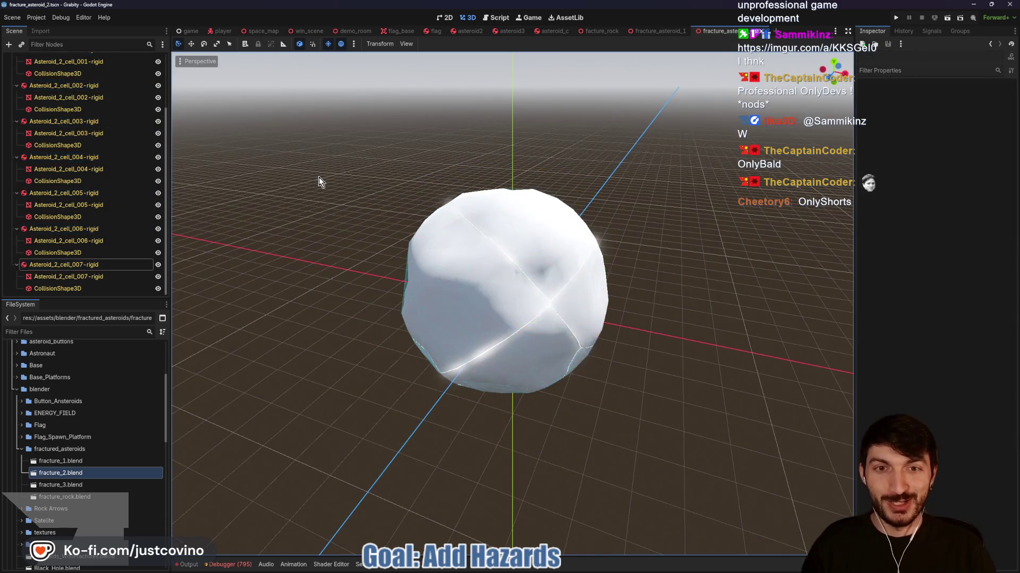
Copy the rock material from the Asteroid2 mesh's Surface 0 and return to fracture_asteroid_2
click(467, 30)
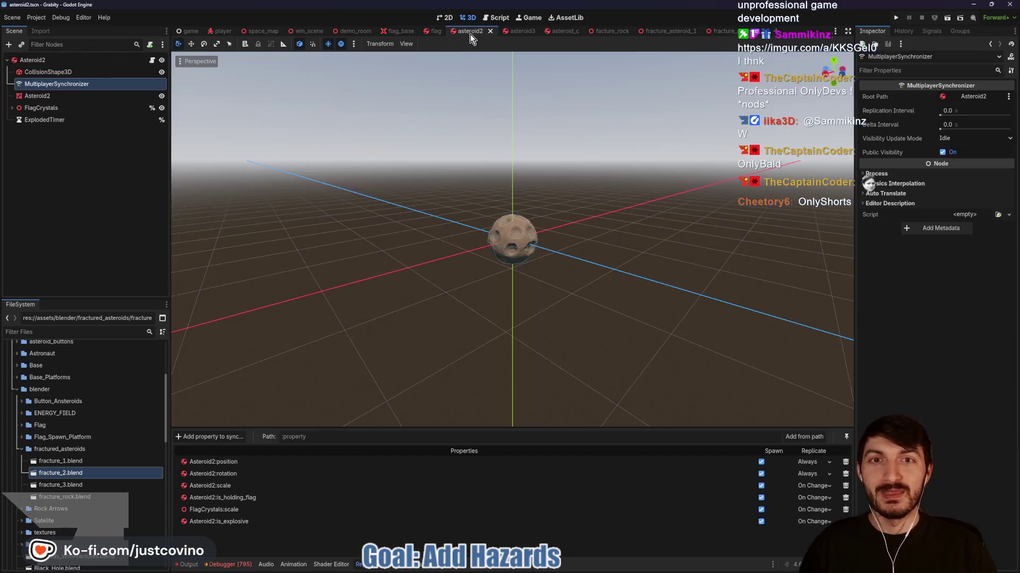
click(42, 96)
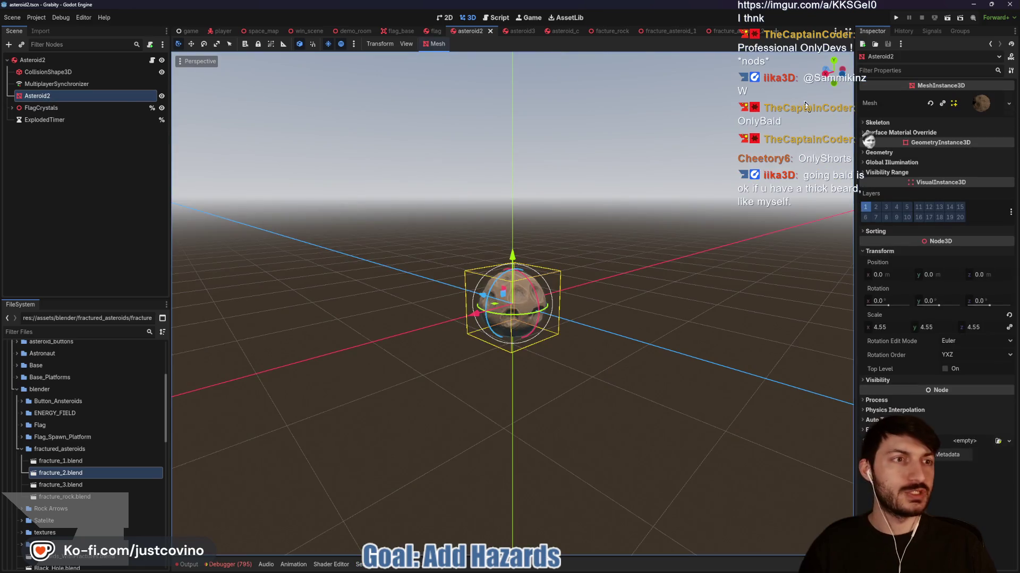
click(988, 102)
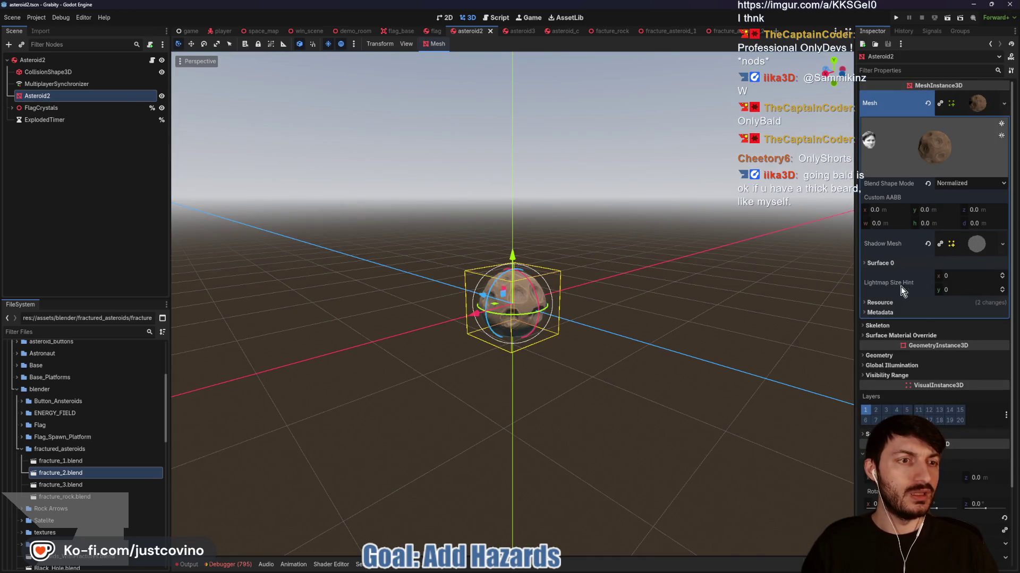
click(887, 267)
click(1003, 294)
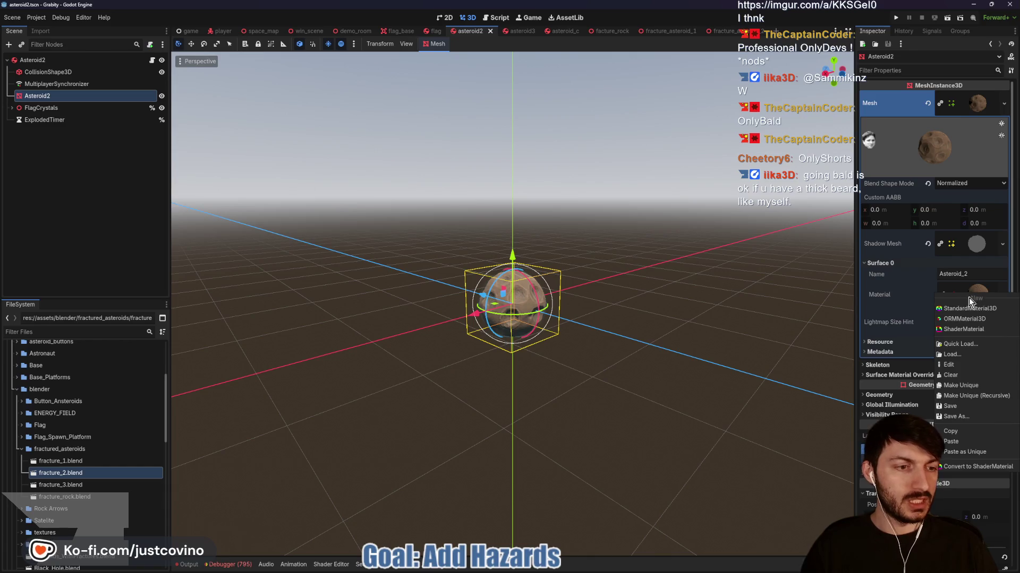
click(955, 431)
click(722, 30)
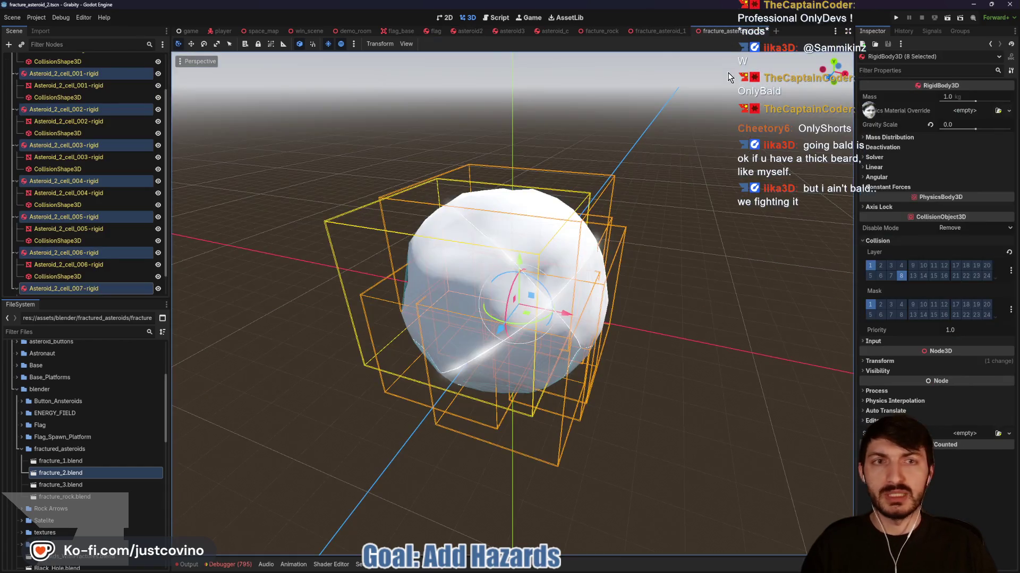
Select the first four cell meshes, Asteroid_2_cell through Asteroid_2_cell_003
scroll(89, 183, up, 3)
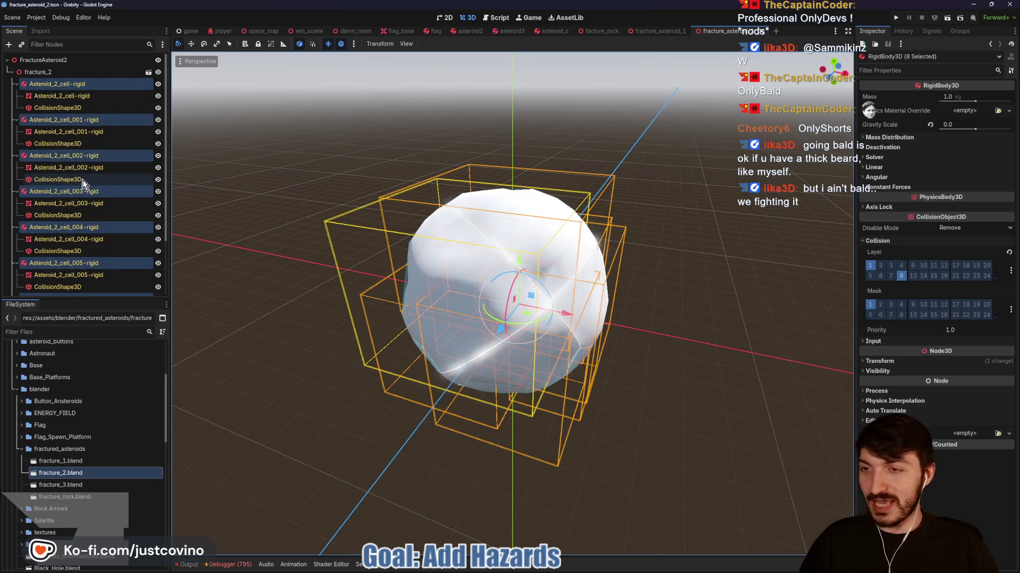
click(66, 96)
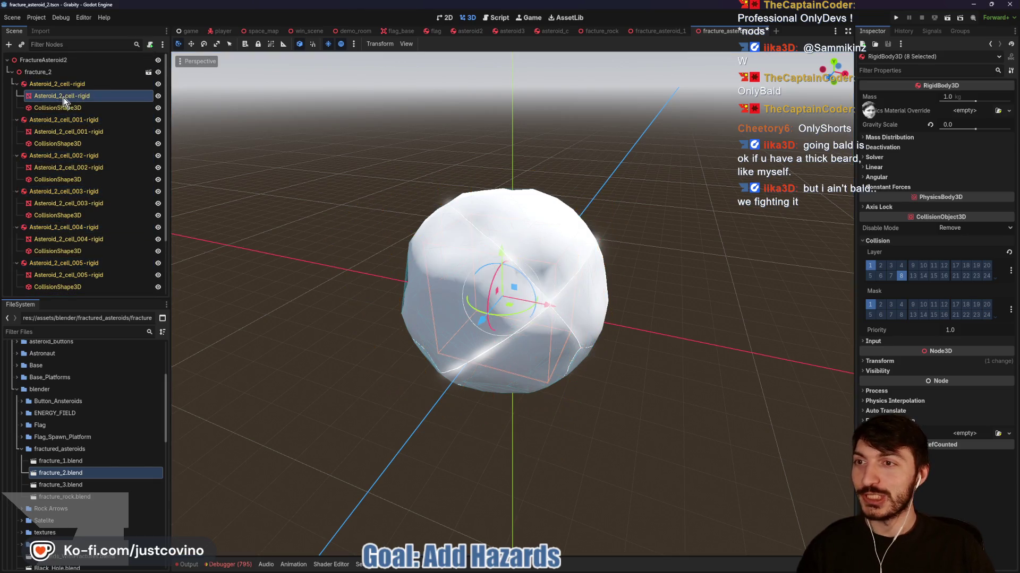
ctrl+click(62, 132)
ctrl+click(63, 169)
ctrl+click(58, 204)
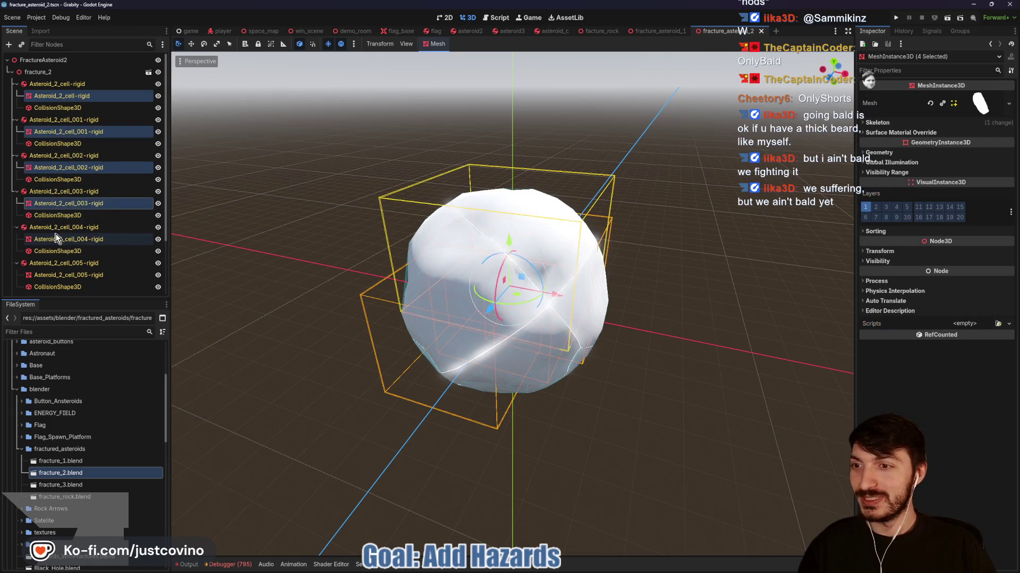
Add cell meshes Asteroid_2_cell_004 through Asteroid_2_cell_007 to the selection
ctrl+click(53, 239)
ctrl+click(55, 279)
scroll(68, 236, down, 3)
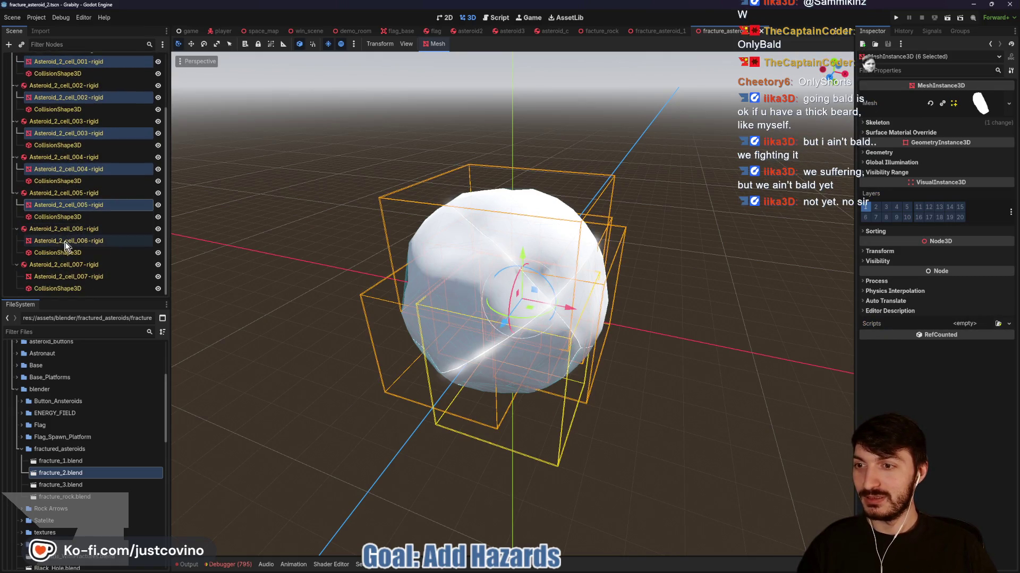
ctrl+click(58, 242)
ctrl+click(54, 276)
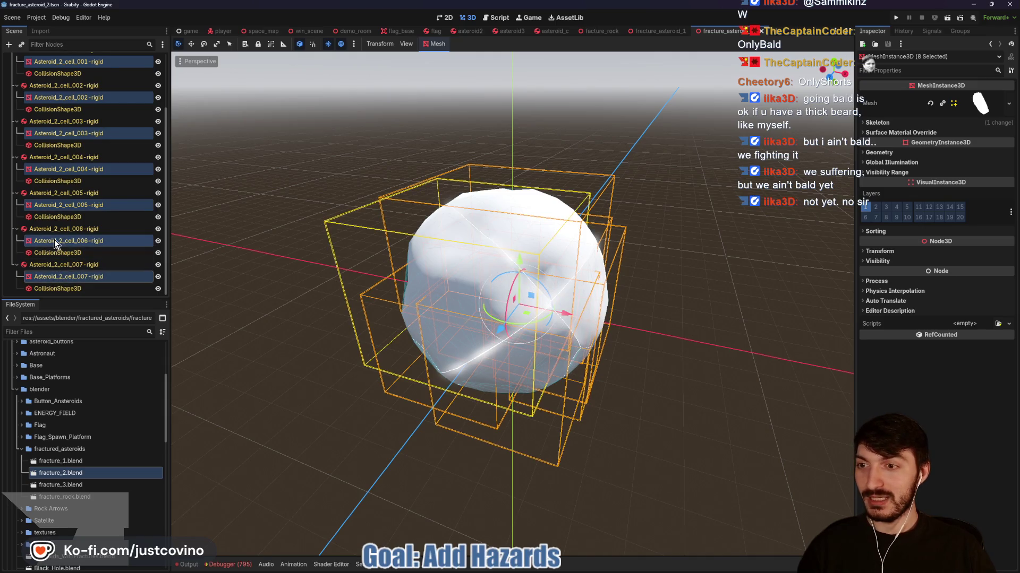
Paste the rock material into surface material override slots 0 and 1, then save
click(907, 133)
click(960, 145)
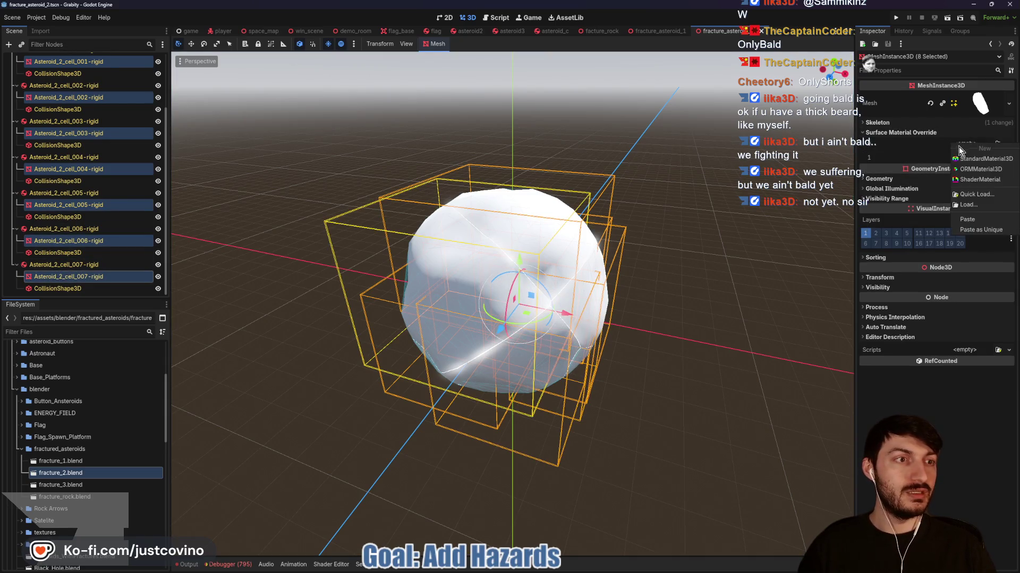
click(966, 219)
click(976, 171)
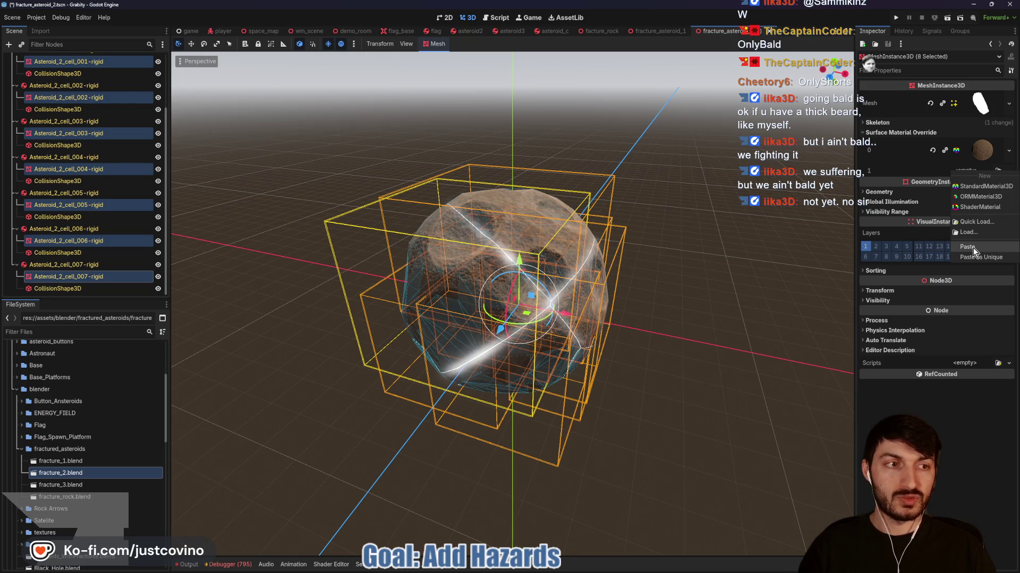
click(973, 247)
drag(624, 285, 630, 281)
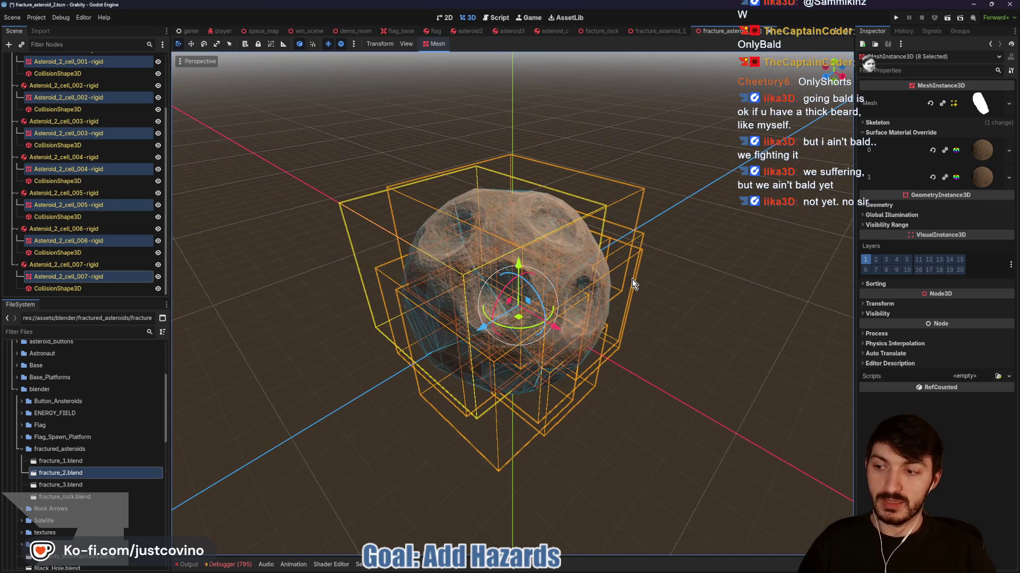
key(ctrl+s)
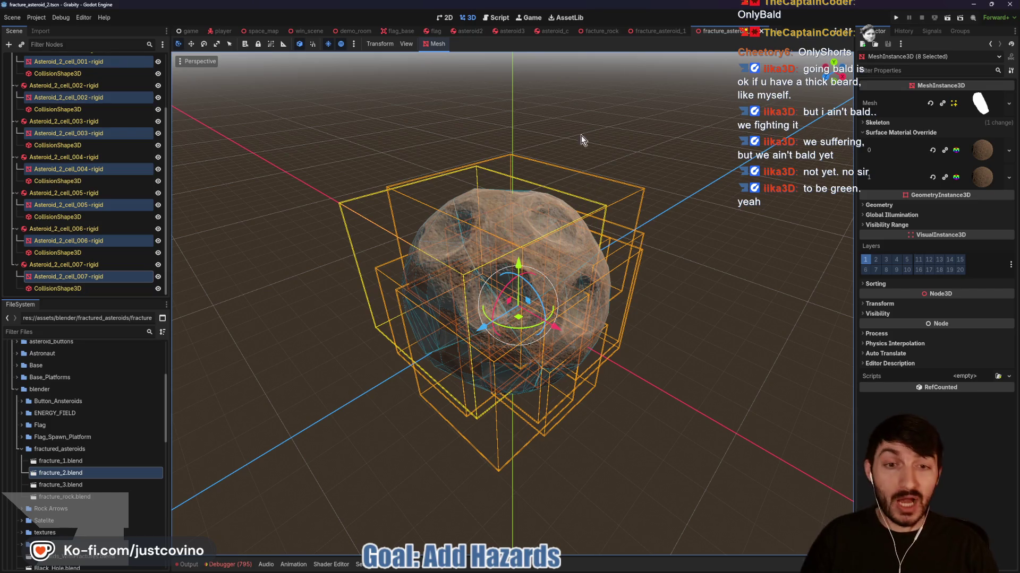
Deselect the cell meshes and orbit to inspect the rock-textured asteroid
click(660, 129)
mouse_move(605, 159)
mouse_down()
mouse_move(405, 164)
mouse_move(423, 156)
mouse_up()
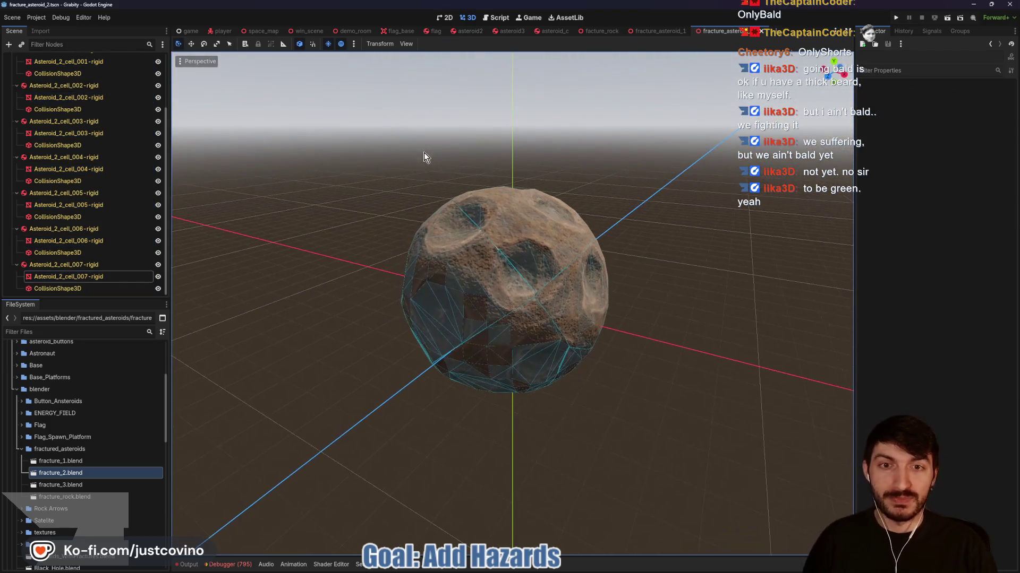
scroll(82, 244, up, 3)
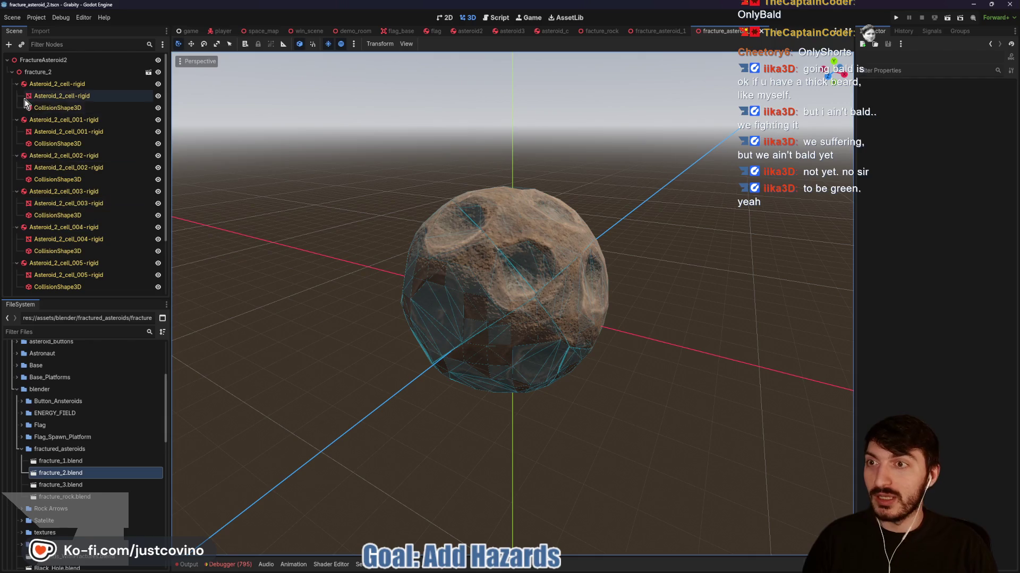
Collapse all eight Asteroid_2_cell rigid body nodes, cell through cell_007, in the Scene dock
click(16, 84)
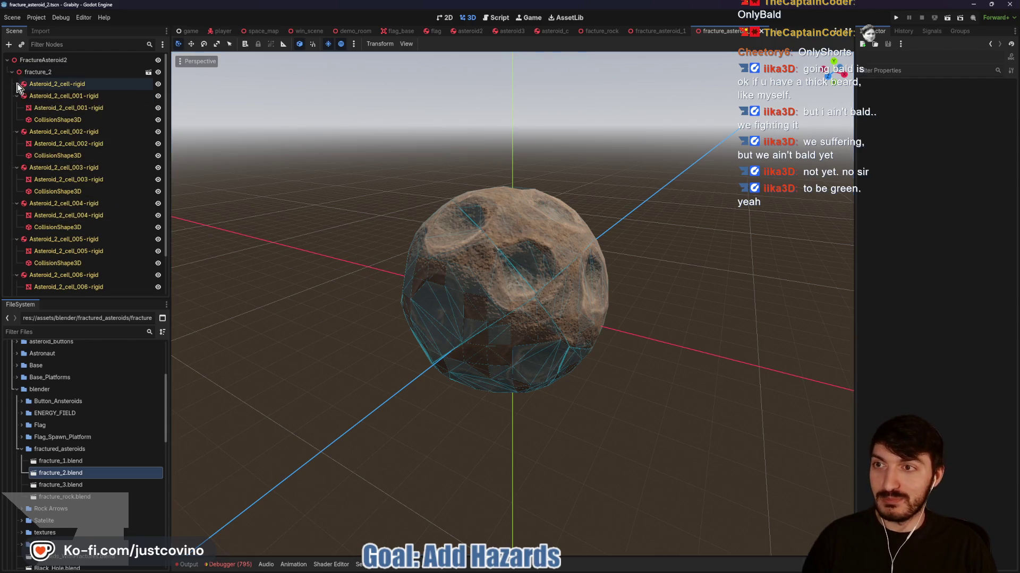
click(16, 96)
click(16, 108)
click(16, 120)
click(16, 132)
click(16, 144)
click(16, 155)
click(16, 168)
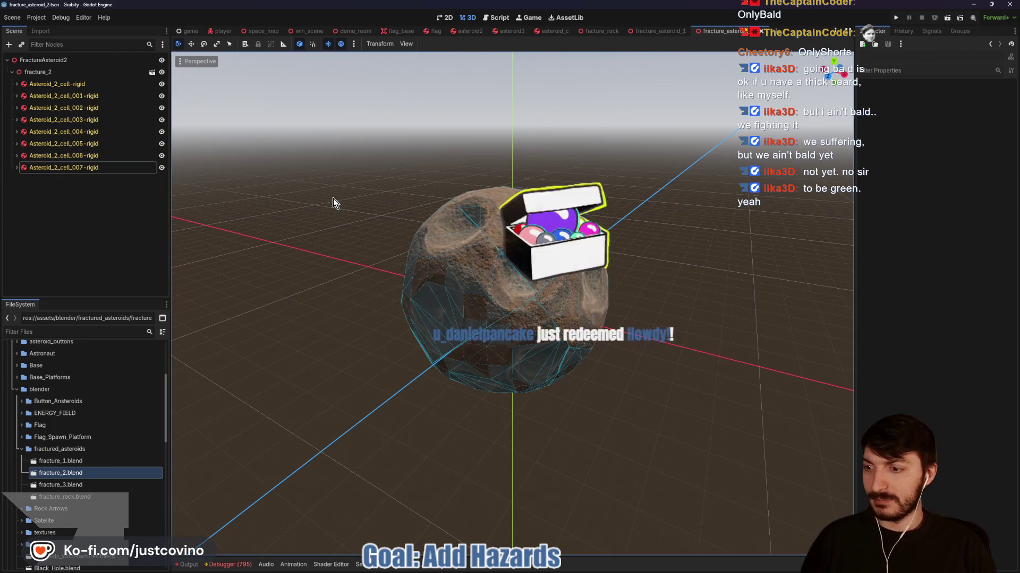
Attach the existing fracture_rock.gd script to FractureAsteroid2 and set Fracture Parent to fracture_2
click(74, 61)
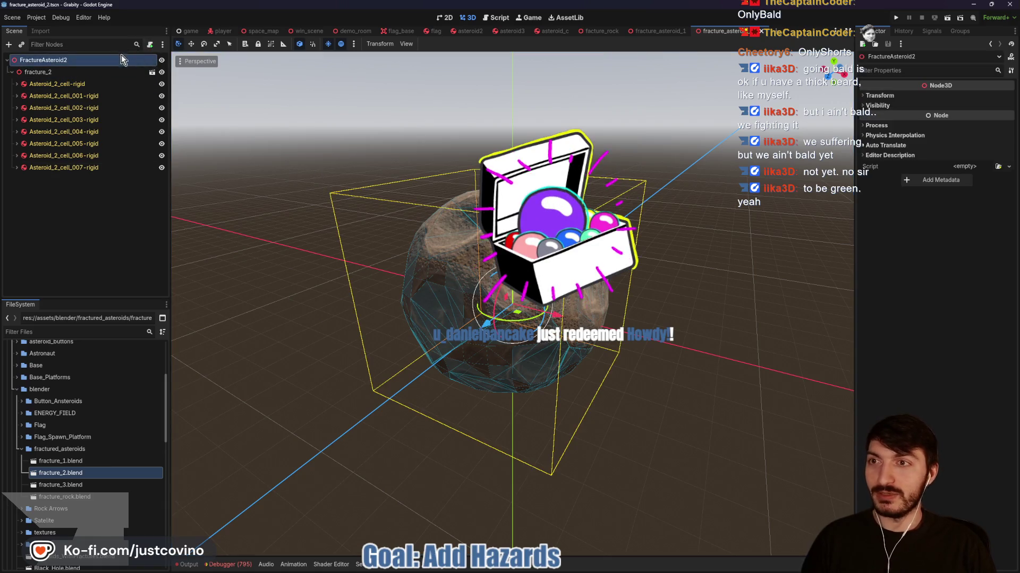
click(150, 45)
click(611, 268)
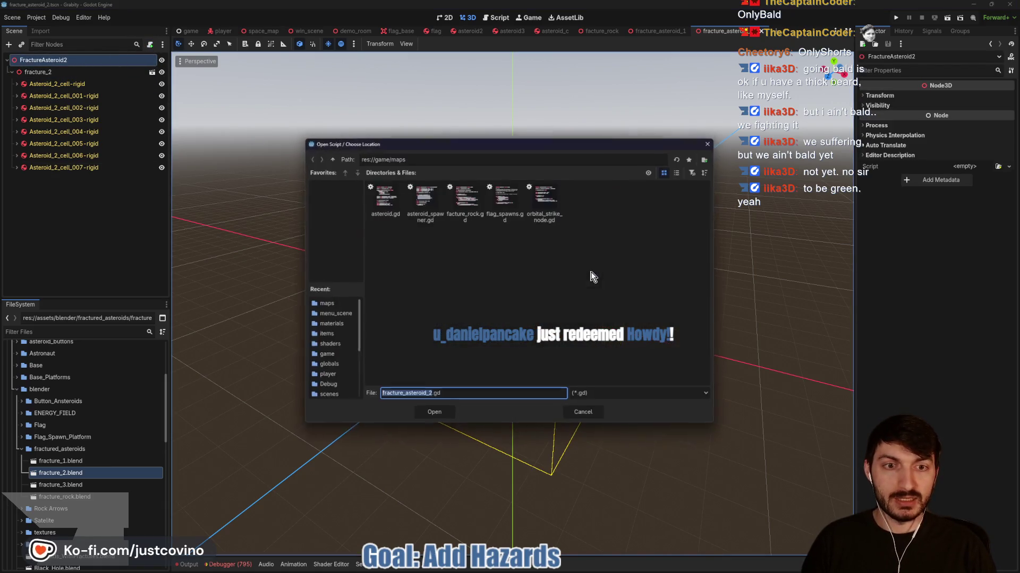
click(464, 198)
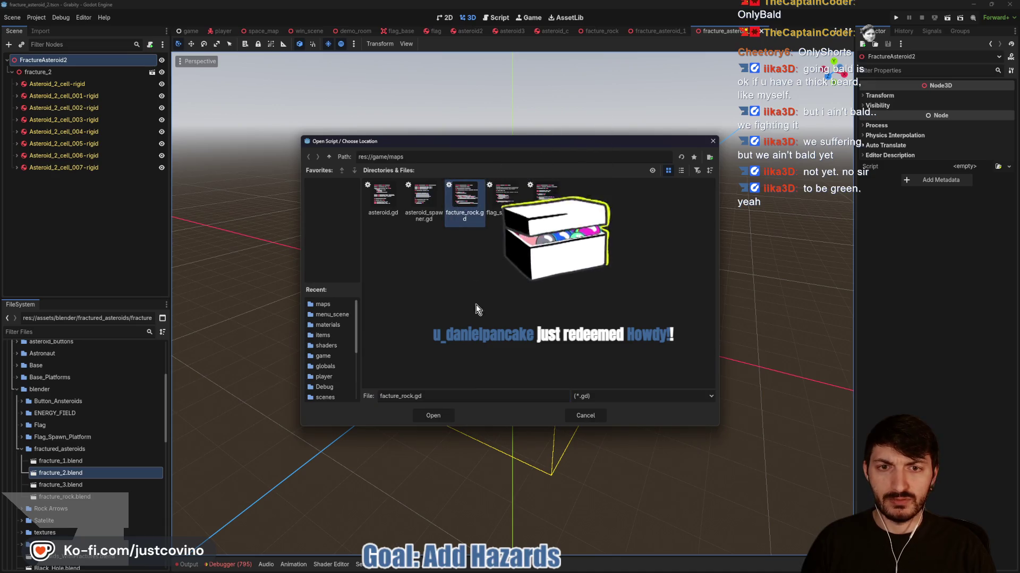
click(441, 416)
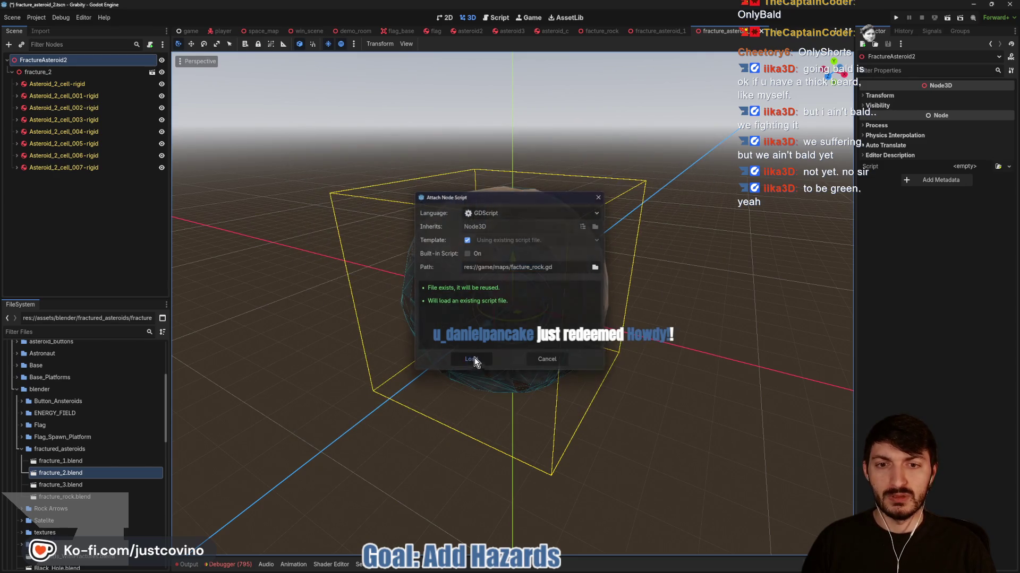
click(470, 361)
click(968, 98)
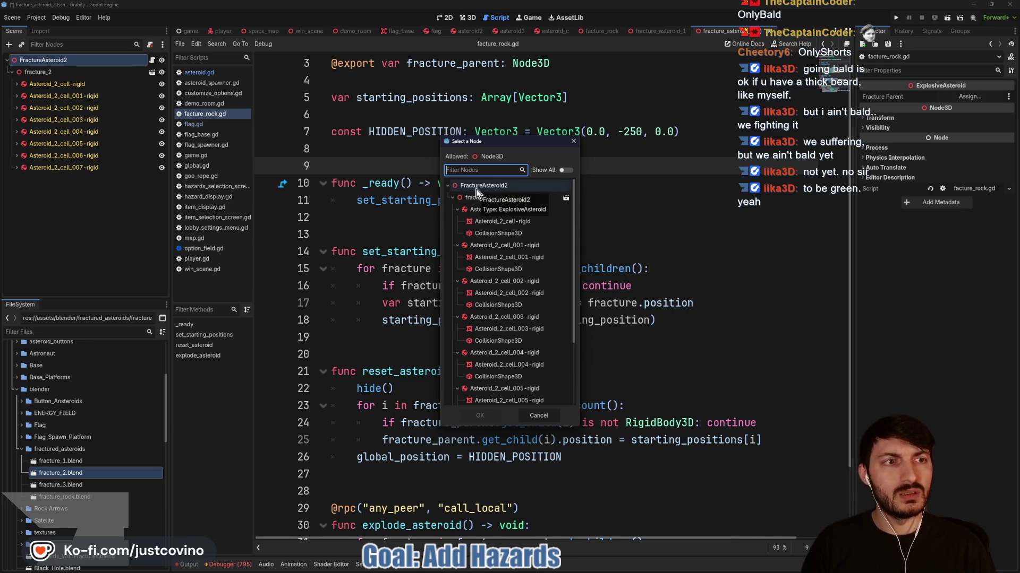
double_click(478, 197)
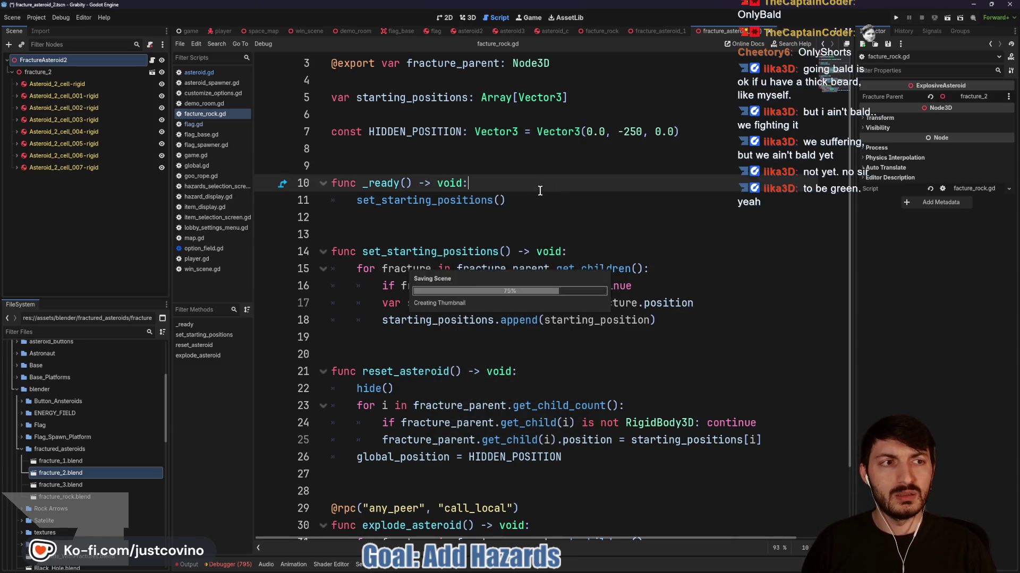
Review the fracture_asteroid_1 and _2 scenes and select the FractureAsteroid1 root node
click(663, 33)
click(723, 31)
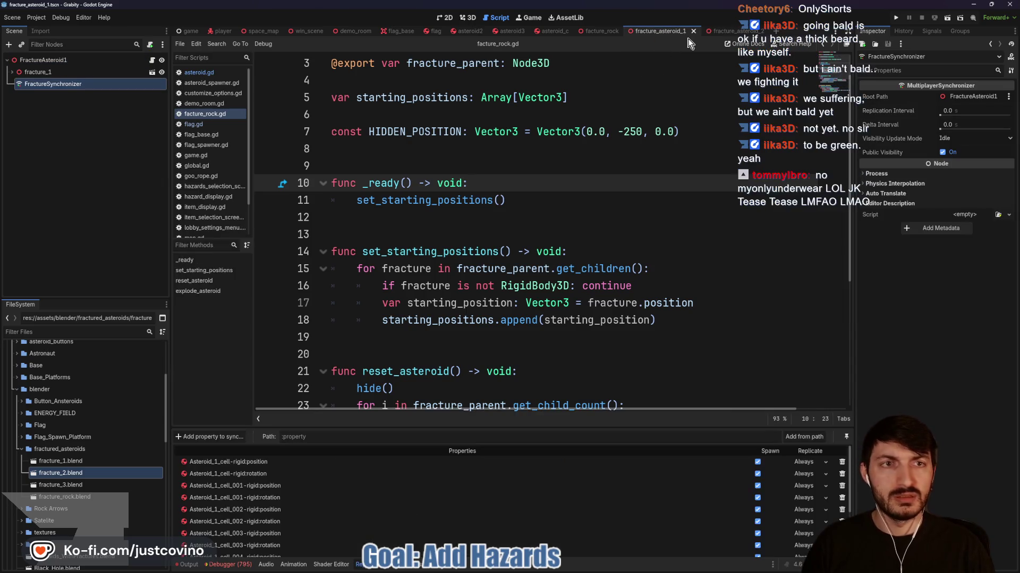
click(654, 31)
click(958, 97)
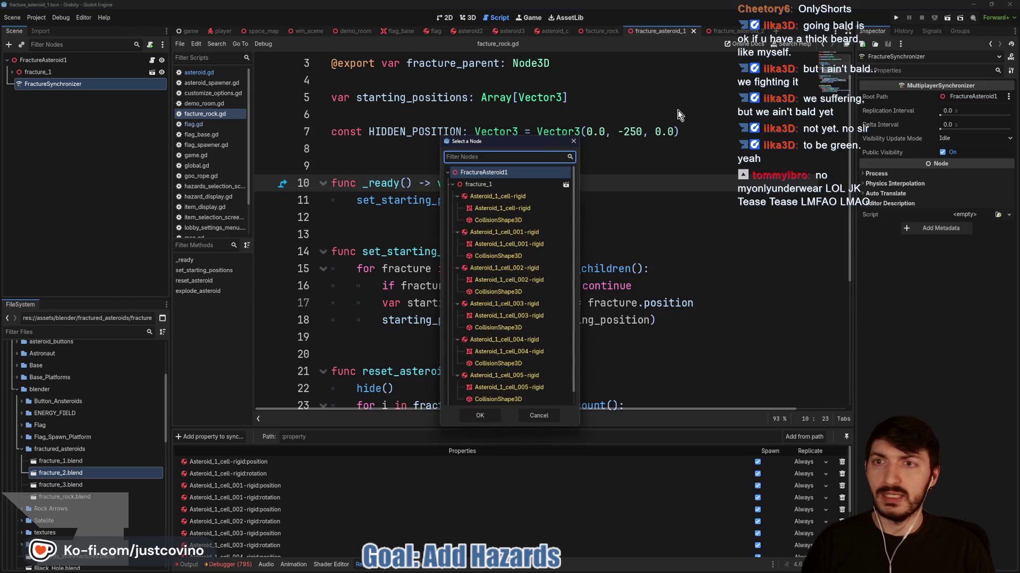
click(576, 143)
click(43, 60)
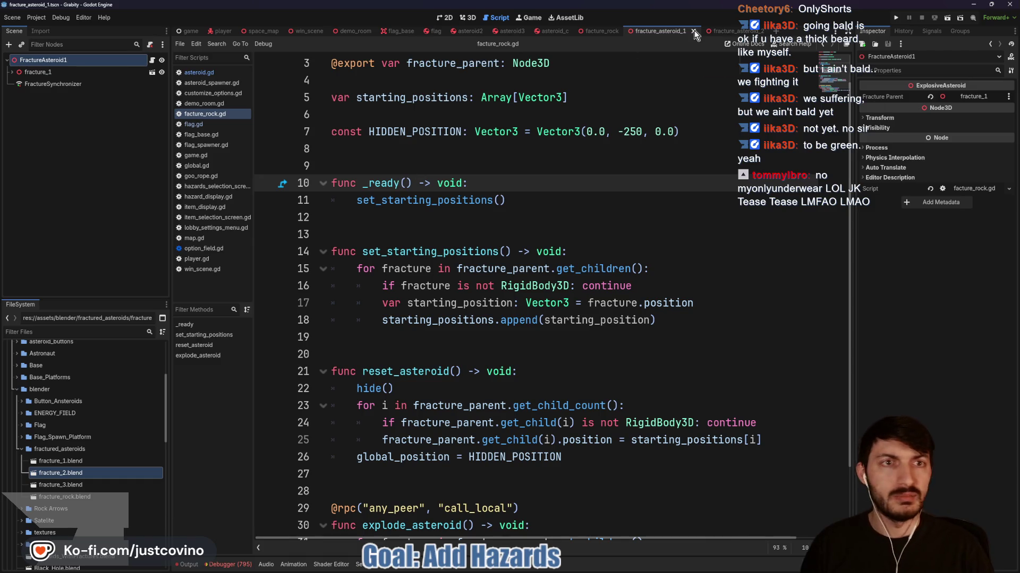
Show the fracture_asteroid_2 asteroid in the 3D view, orbit around it, and save the scene
click(727, 31)
click(551, 152)
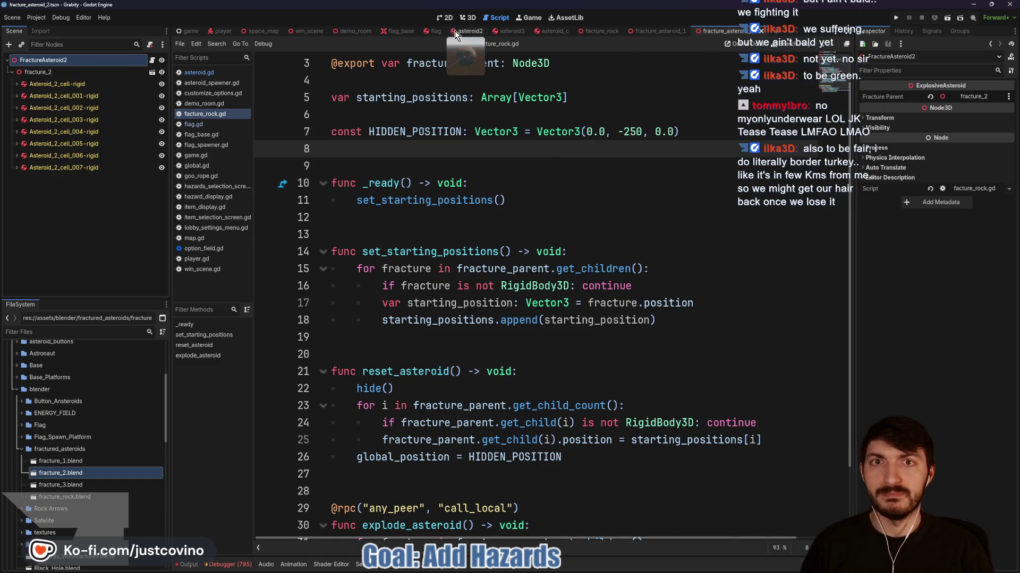
click(466, 17)
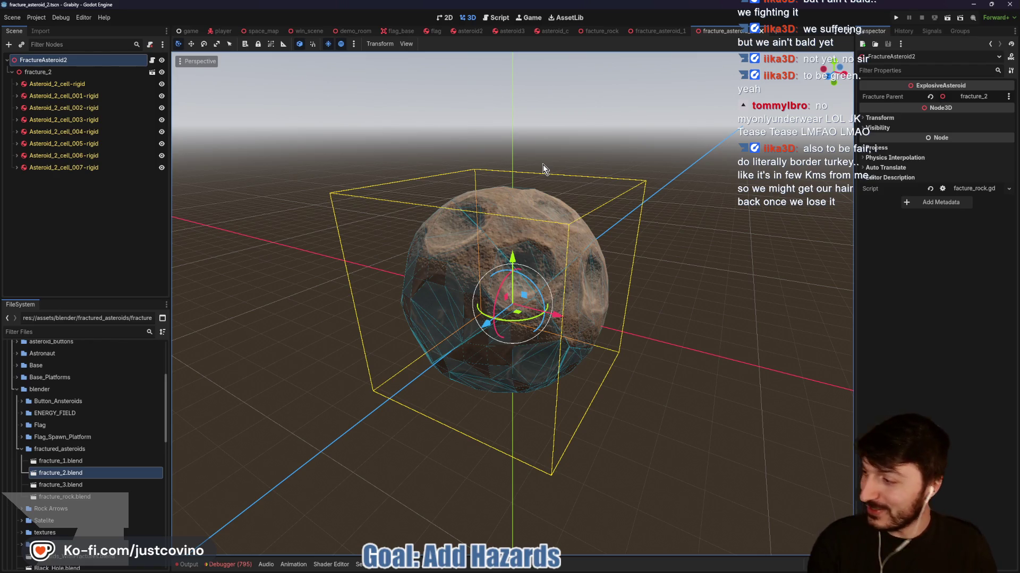
drag(538, 161, 455, 144)
key(ctrl+s)
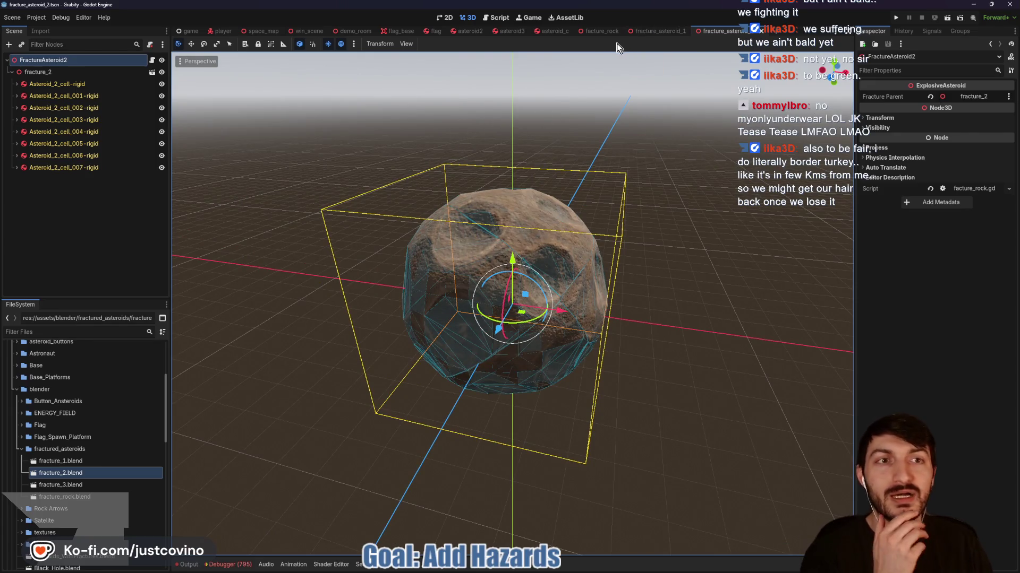
Close the asteroid2 scene and start a new 3D scene with its root named FractureAsteroid3
click(479, 30)
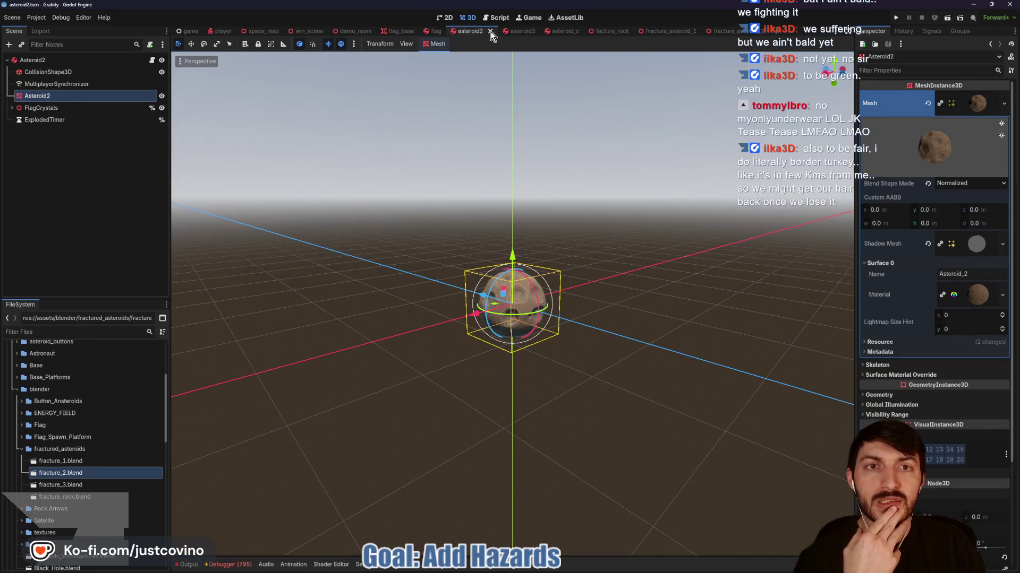
click(490, 31)
click(476, 32)
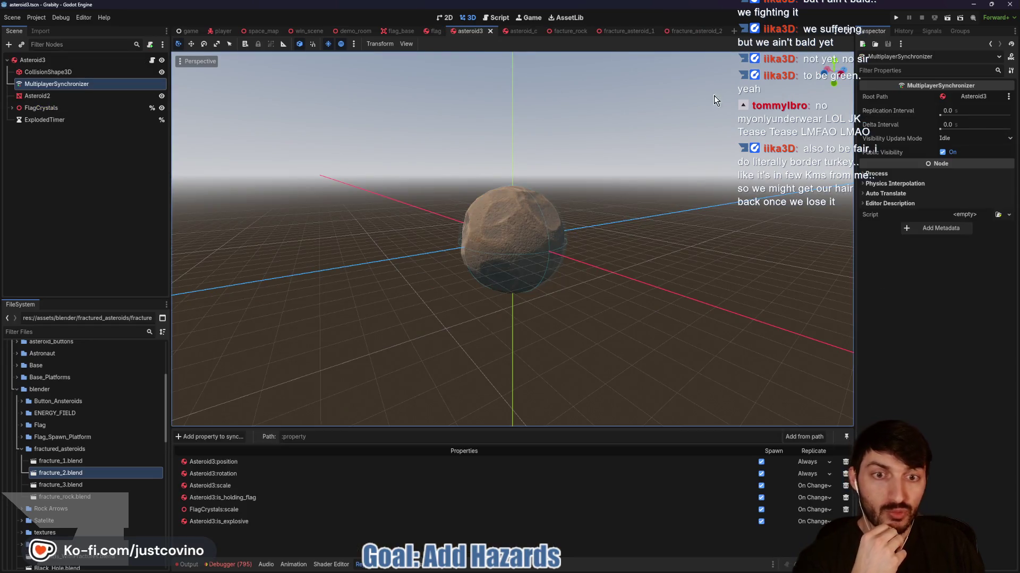
click(731, 32)
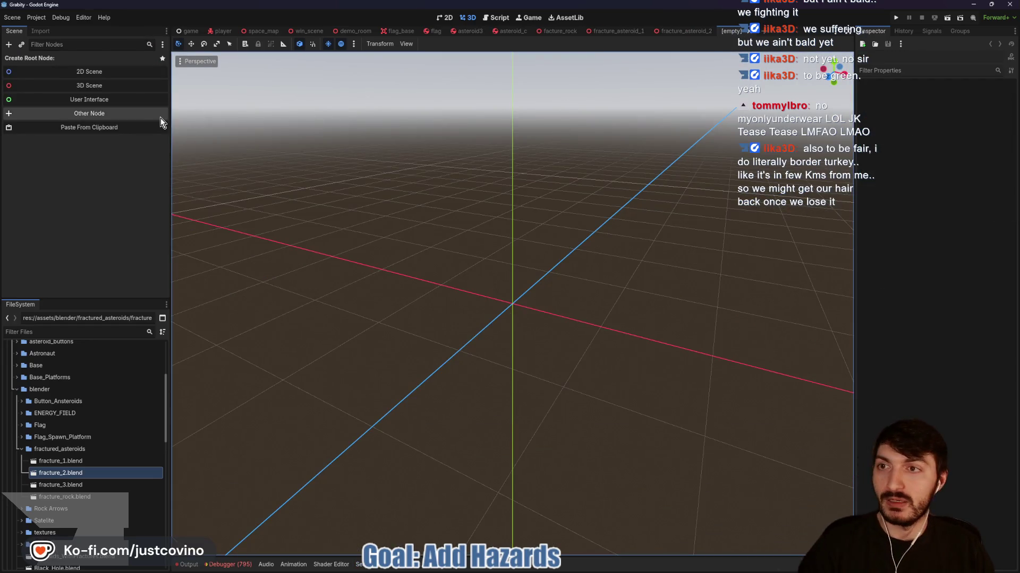
click(94, 88)
double_click(76, 62)
text(FractureAsteroid3)
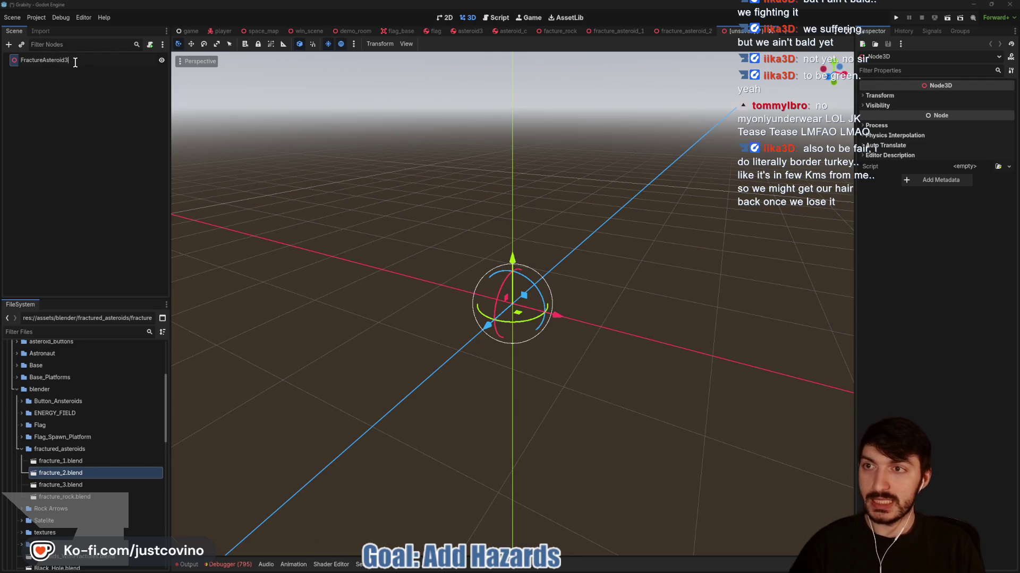
key(Return)
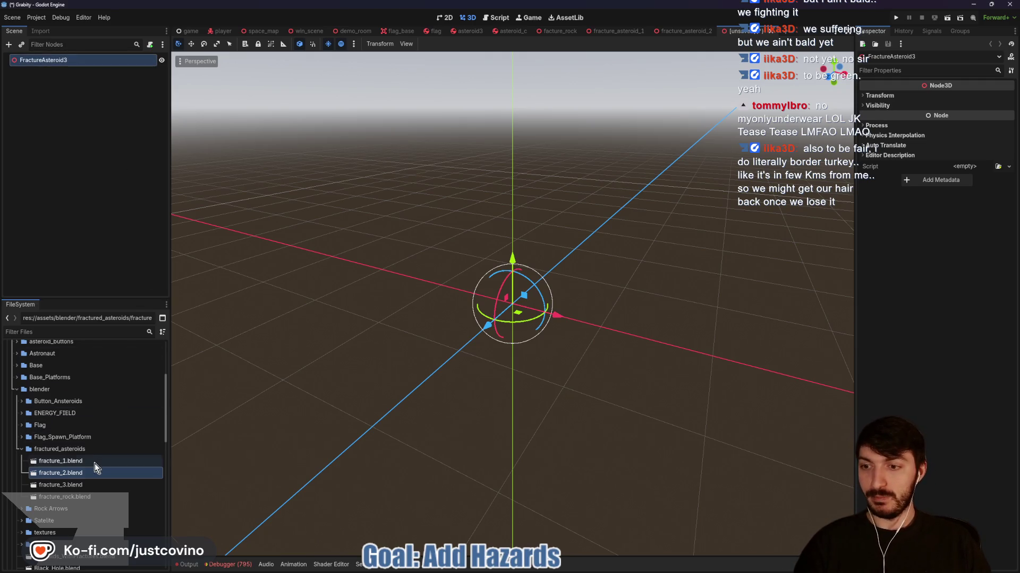
Check fracture_3.blend's import settings and drag the fracture_3 model into the new scene
click(88, 485)
double_click(88, 486)
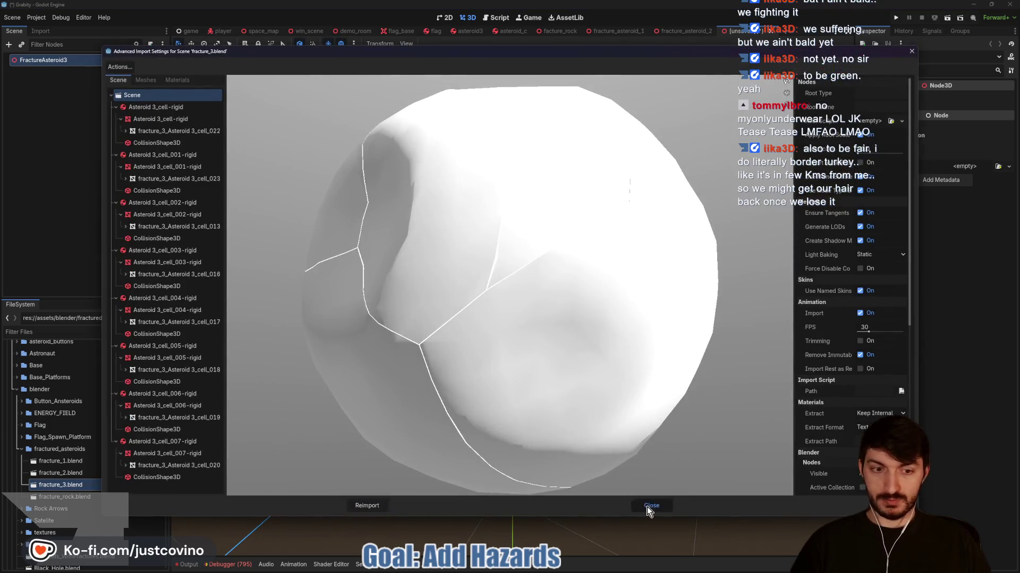
click(649, 507)
drag(88, 498, 513, 306)
Center fracture_3 at the origin with Position x and z at 0, and scale it to 8
click(879, 96)
click(892, 119)
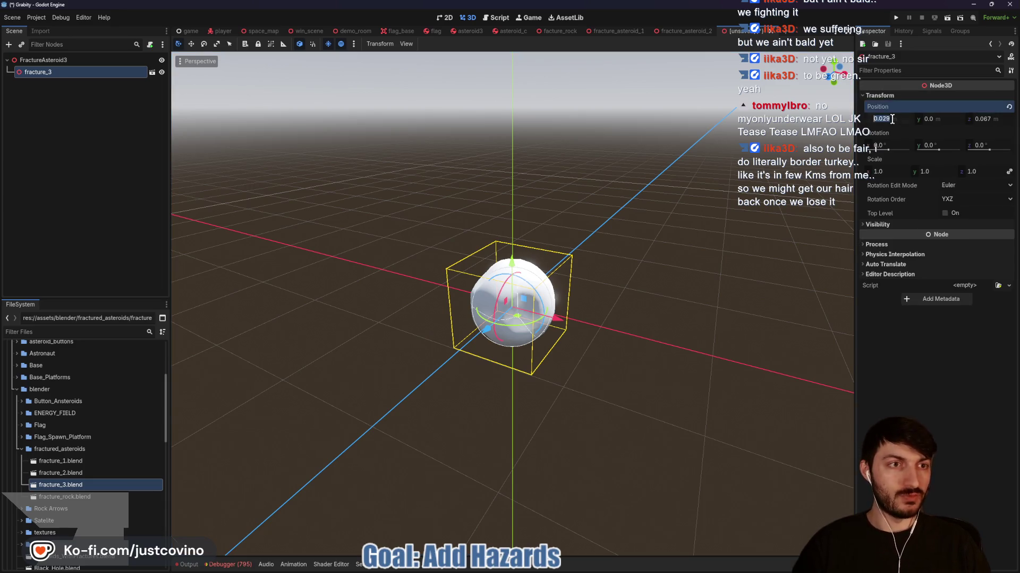
text(0)
key(Tab)
key(Tab)
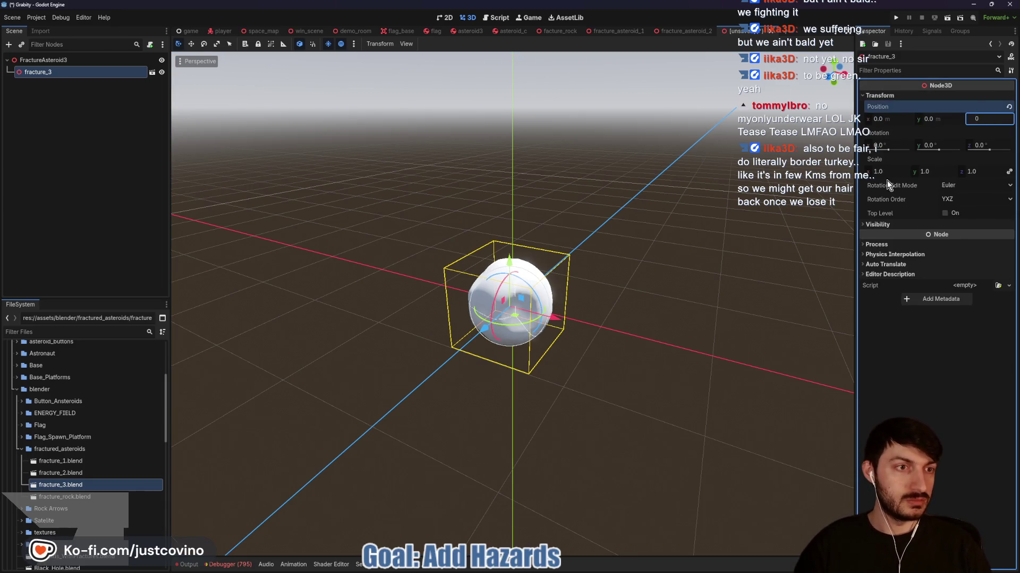
click(885, 173)
text(2)
key(Return)
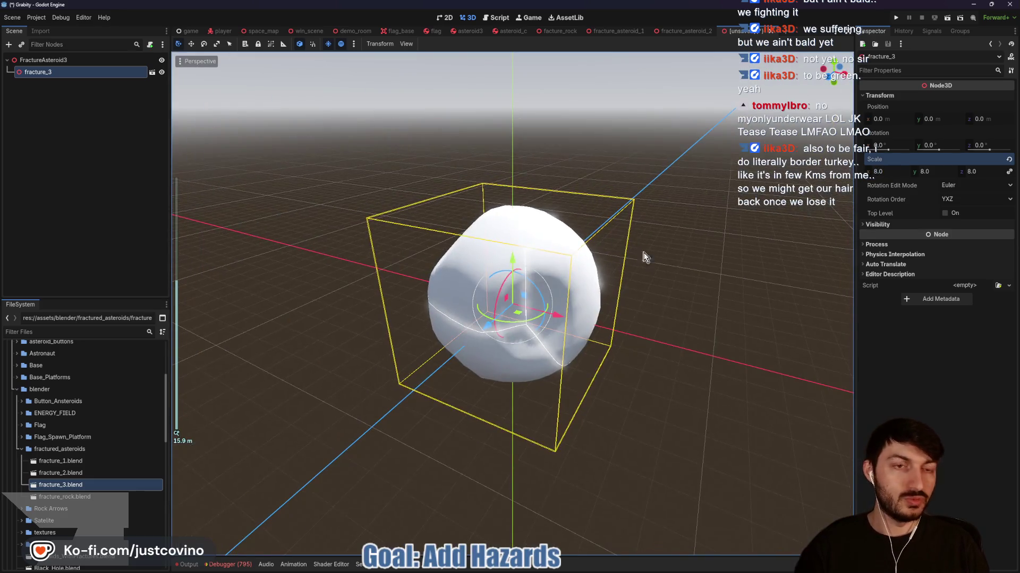
click(624, 201)
right_click(46, 74)
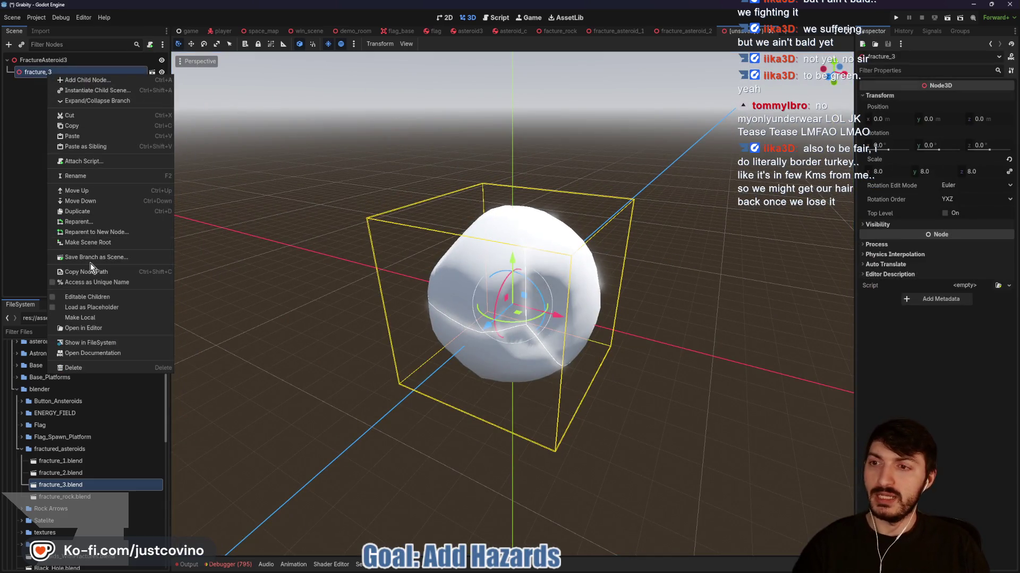
Make fracture_3's children editable and set Gravity Scale 0 on all eight cell rigid bodies
click(89, 292)
click(59, 85)
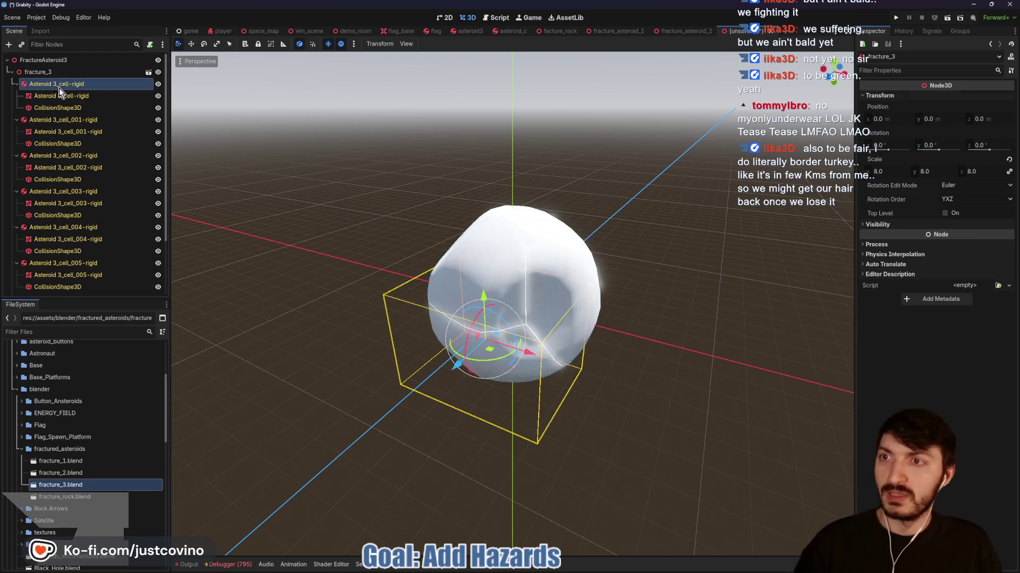
ctrl+click(62, 121)
ctrl+click(56, 157)
ctrl+click(56, 192)
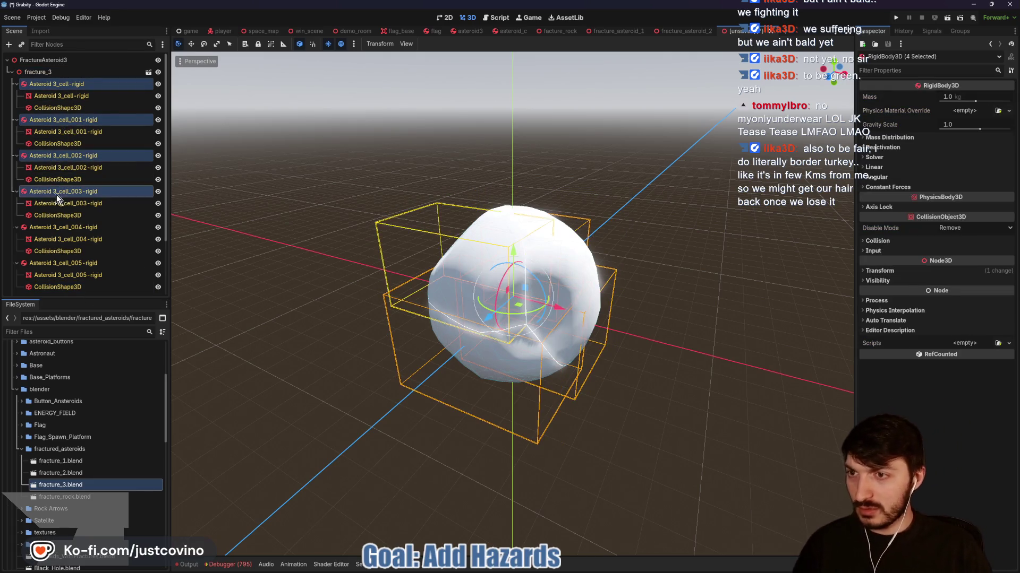
ctrl+click(52, 227)
ctrl+click(62, 264)
scroll(60, 246, down, 2)
ctrl+click(60, 228)
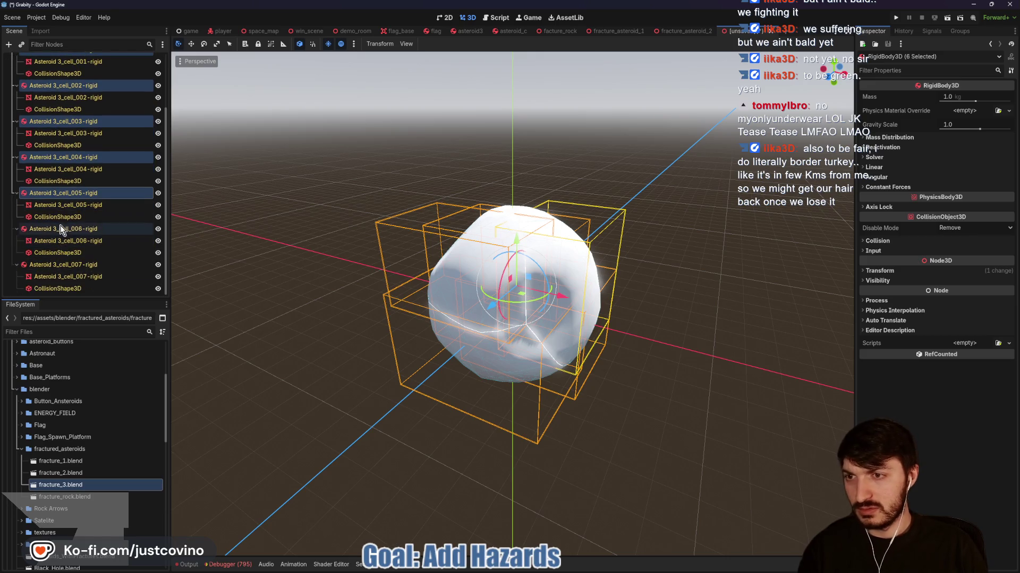
ctrl+click(56, 264)
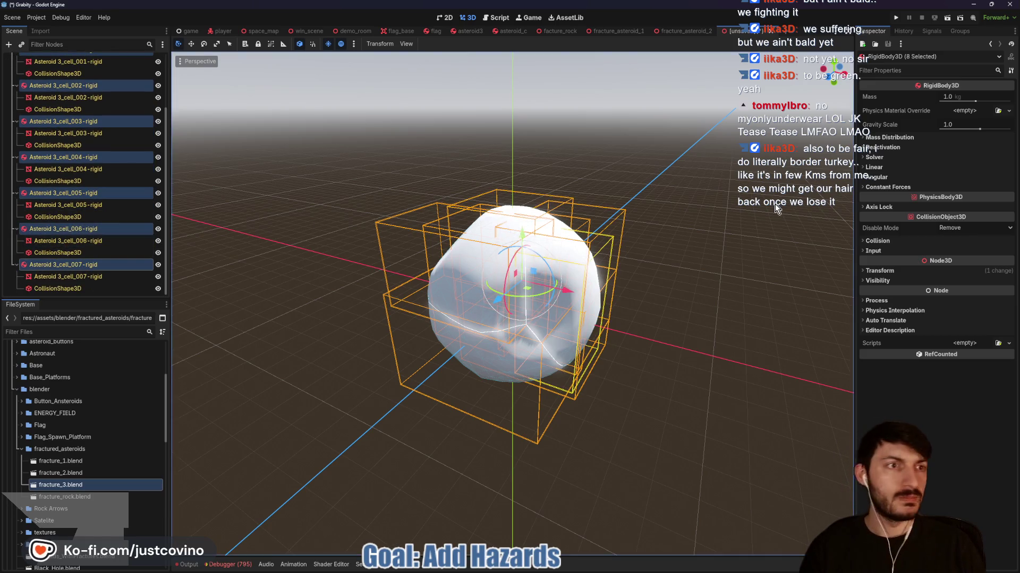
click(968, 124)
text(0)
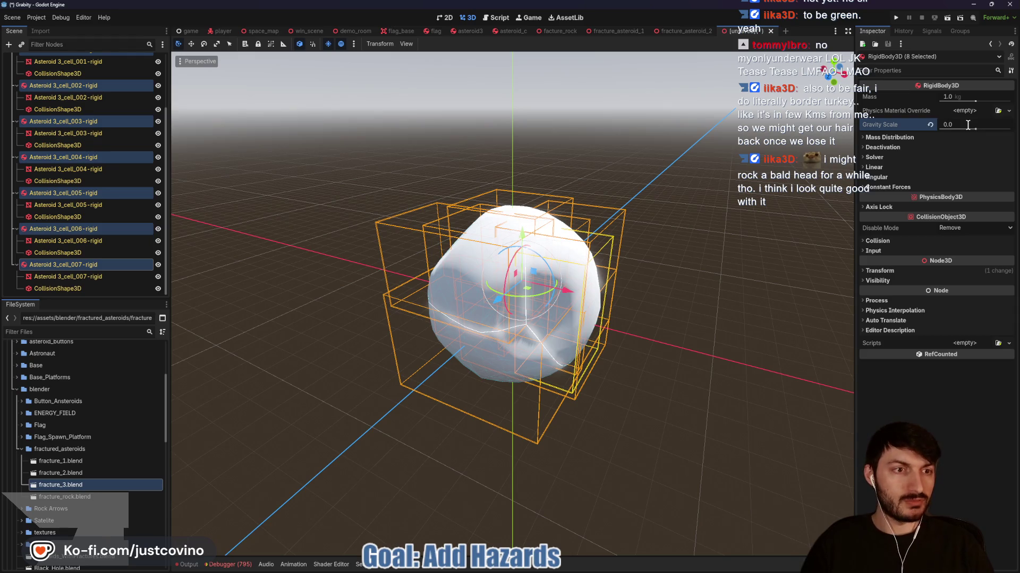
Save the new scene as fracture_asteroid_3.tscn
click(879, 241)
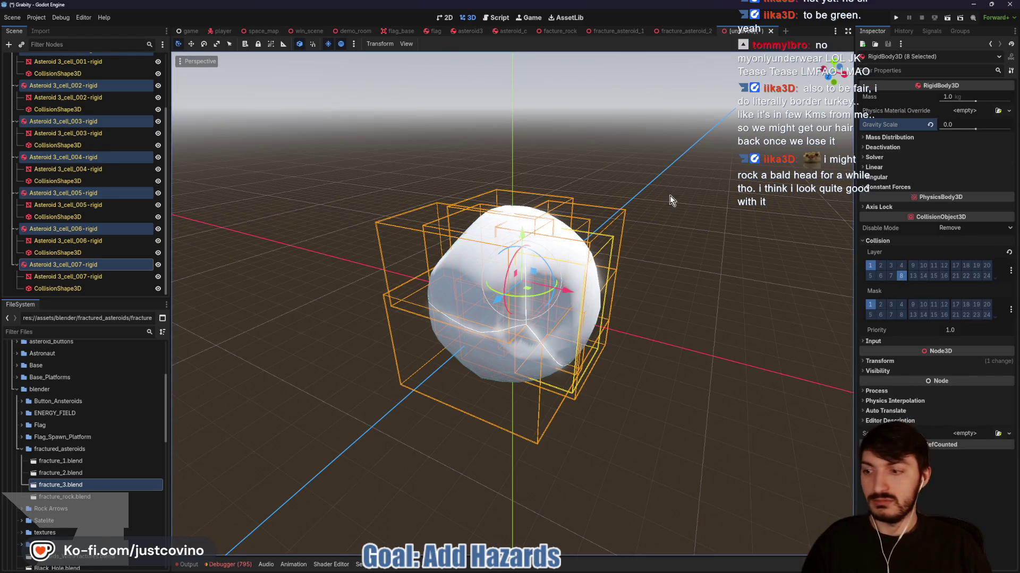
key(ctrl+s)
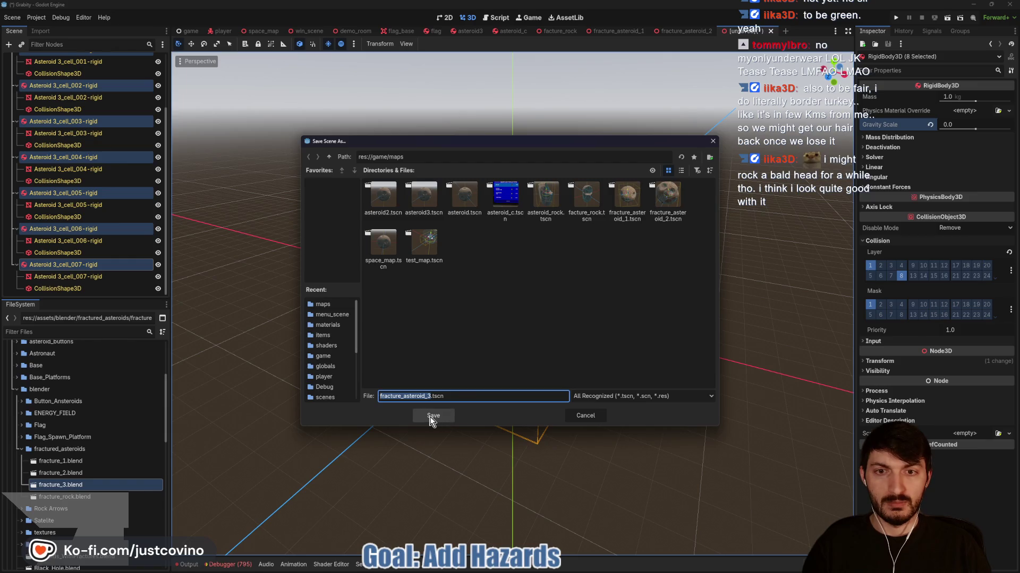
click(432, 413)
scroll(82, 200, up, 3)
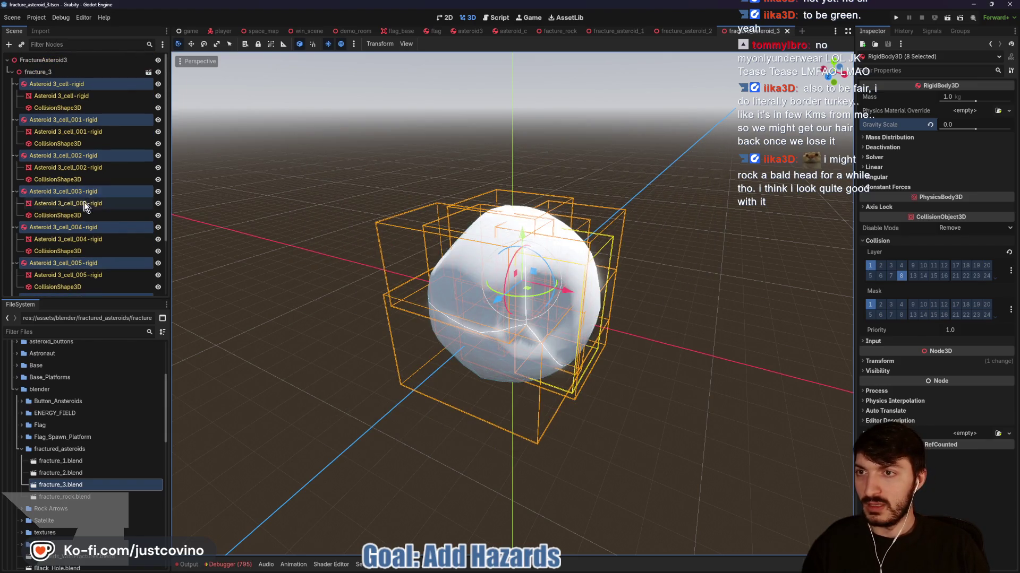
Copy the rock material from the Asteroid2 mesh in the asteroid3 scene
click(468, 31)
click(47, 60)
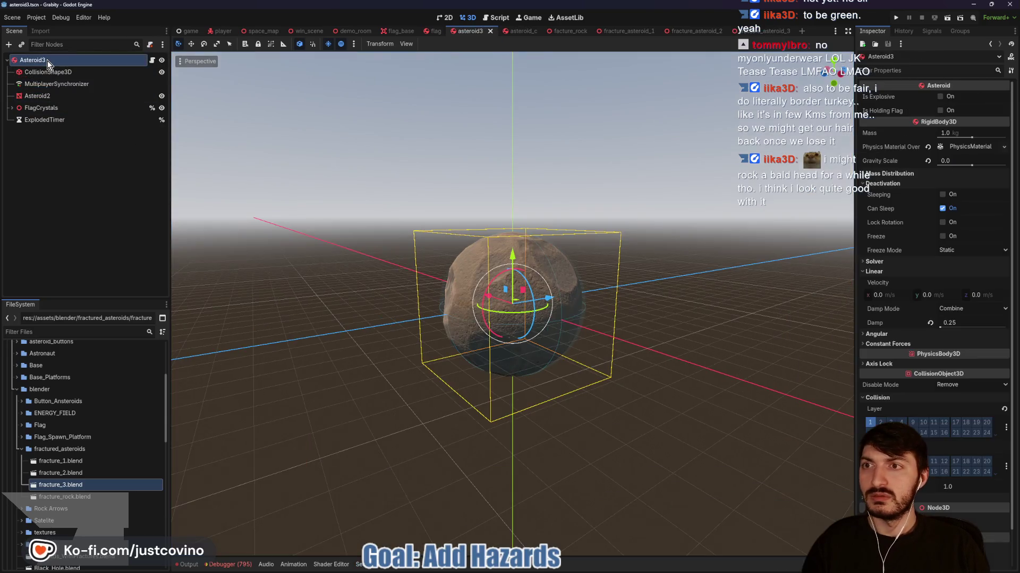
click(37, 97)
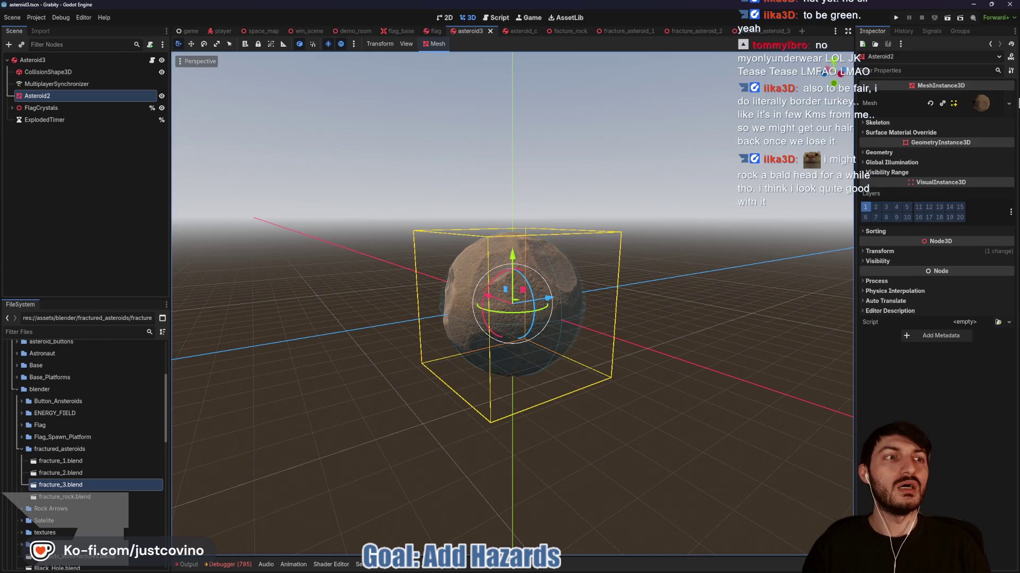
click(980, 105)
click(1002, 295)
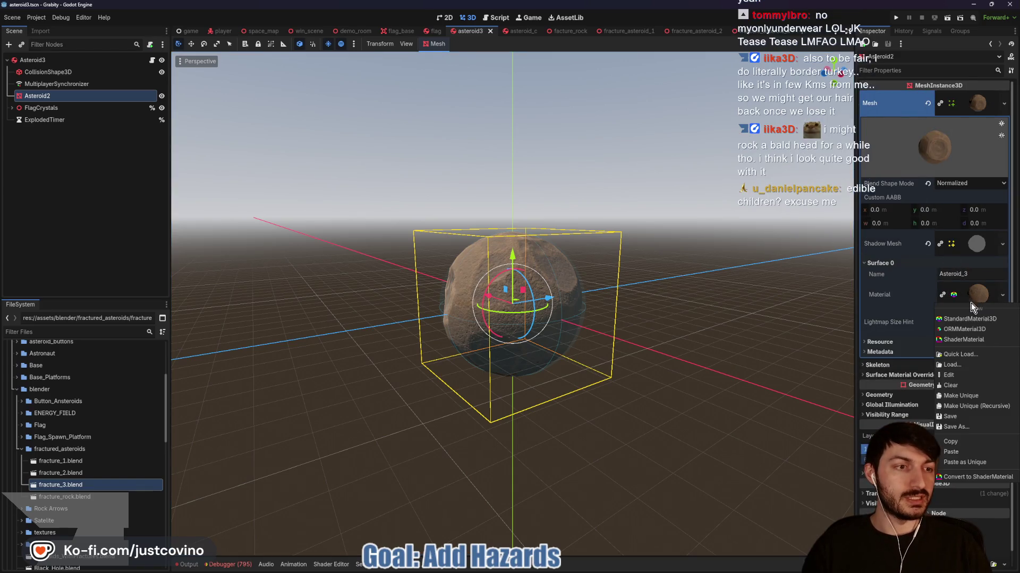
click(952, 444)
In fracture_asteroid_3, select all eight fragment meshes, Asteroid 3_cell-rigid through cell_007
click(746, 30)
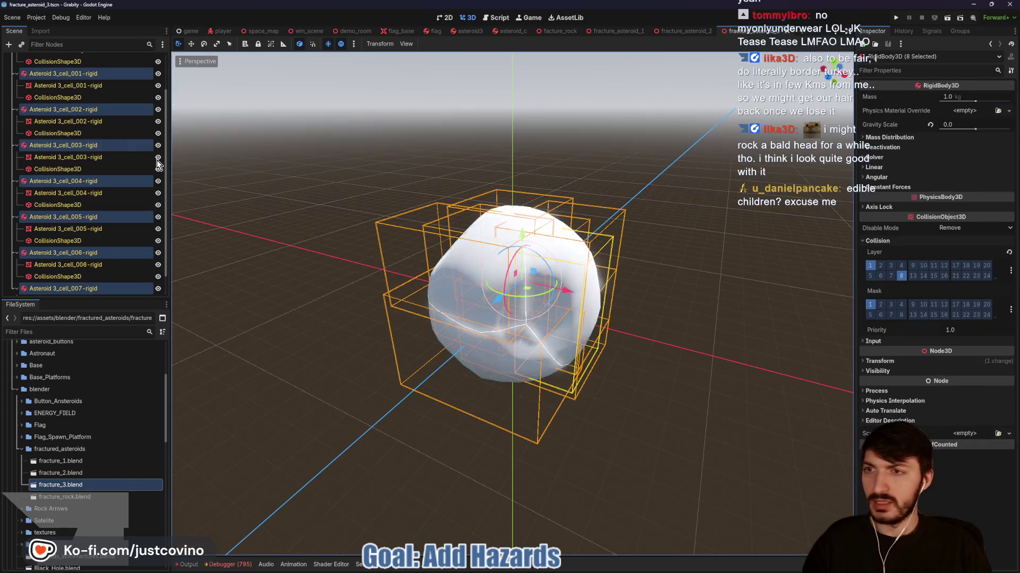
scroll(97, 173, up, 3)
click(51, 95)
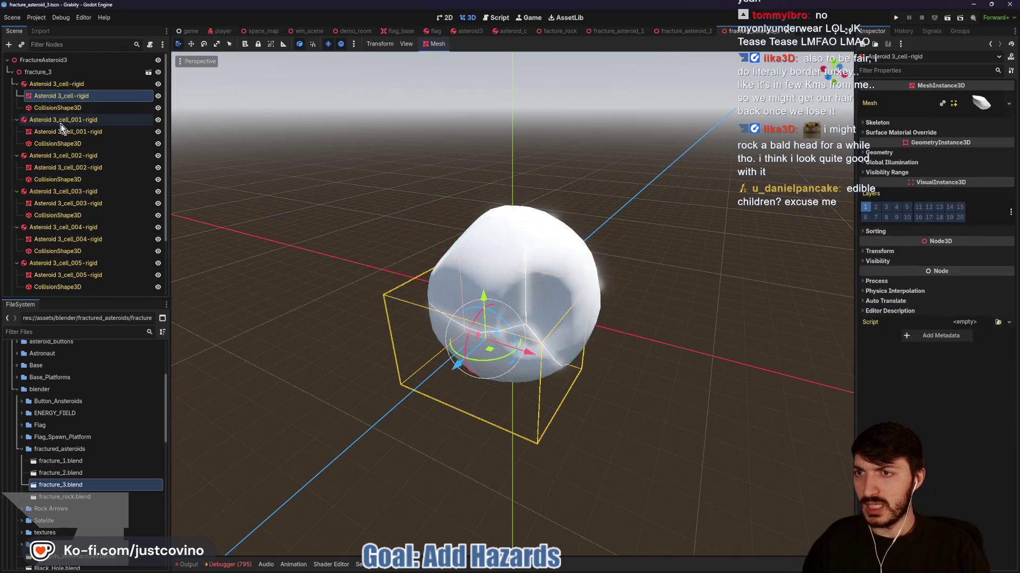
ctrl+click(62, 132)
ctrl+click(62, 168)
ctrl+click(66, 203)
ctrl+click(60, 240)
scroll(59, 244, down, 1)
ctrl+click(58, 245)
ctrl+click(50, 280)
scroll(92, 241, down, 2)
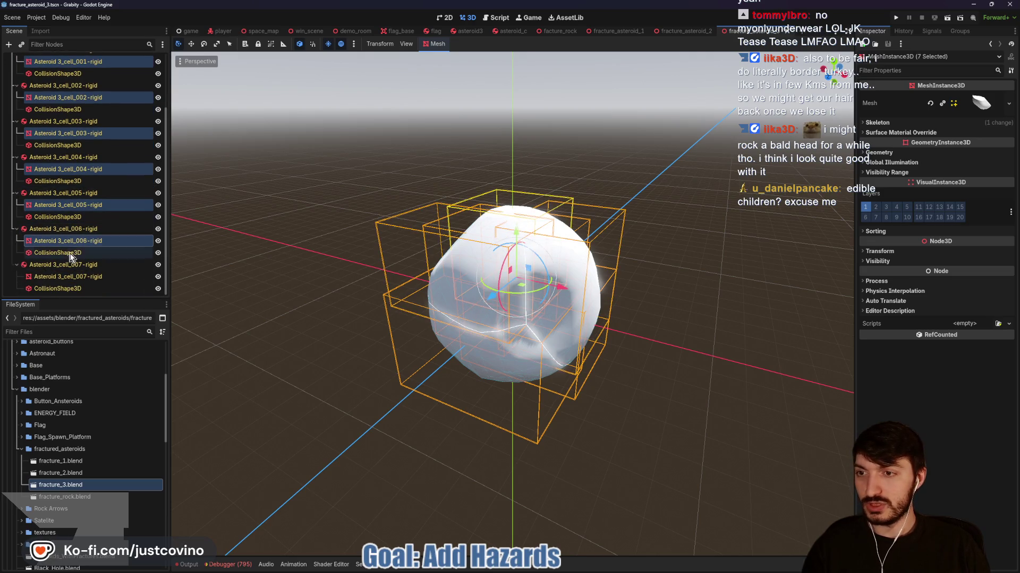
ctrl+click(64, 276)
Load the rock material into both Surface Material Override slots and save the scene
click(938, 134)
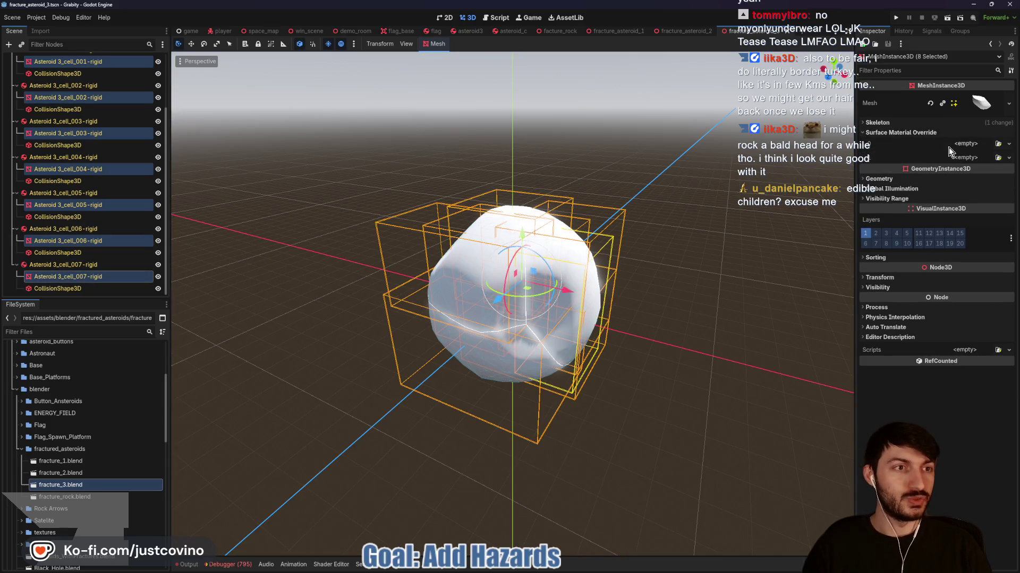
click(966, 143)
click(967, 172)
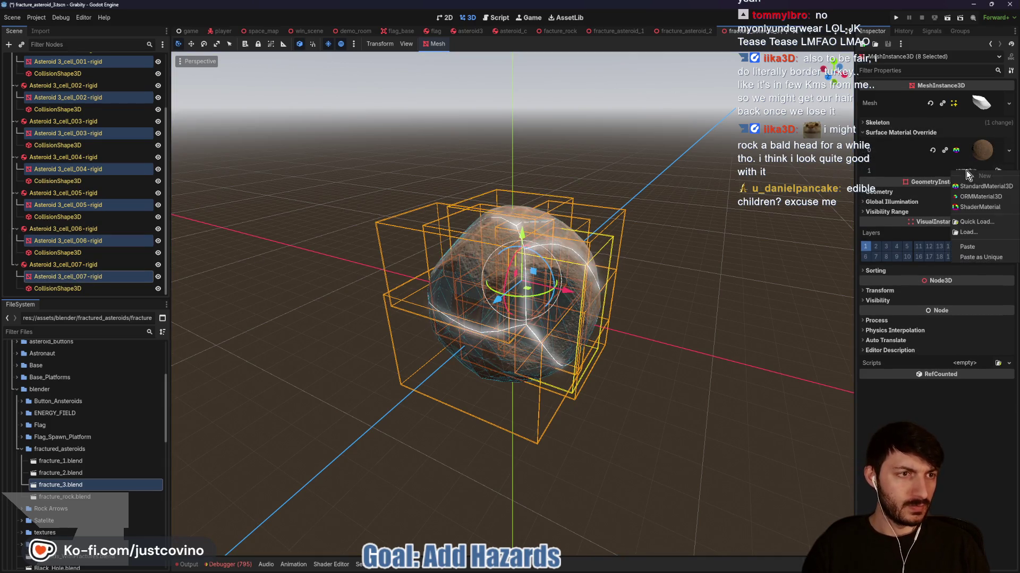
click(973, 247)
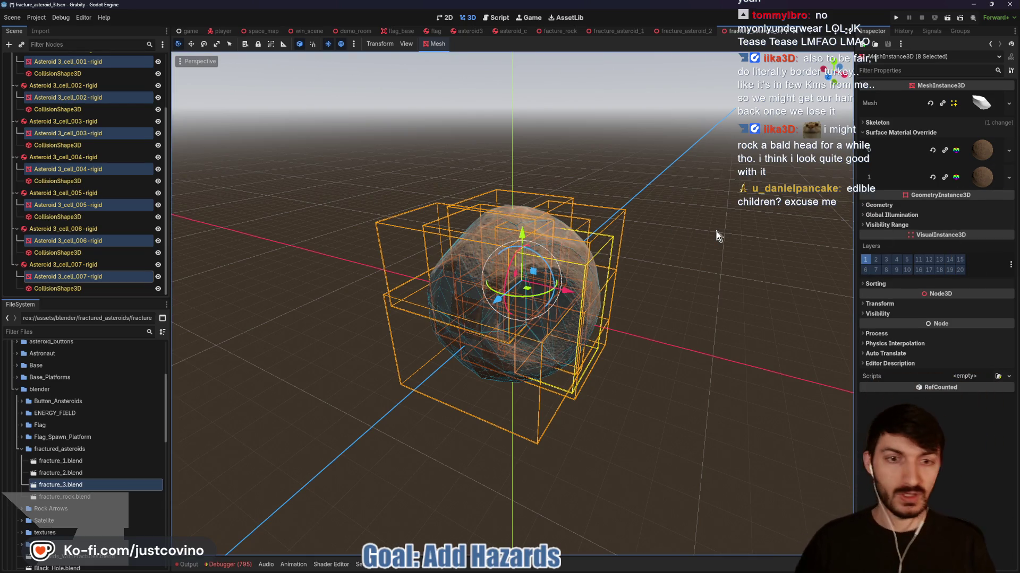
key(ctrl+s)
scroll(77, 211, up, 3)
scroll(77, 210, up, 1)
click(84, 61)
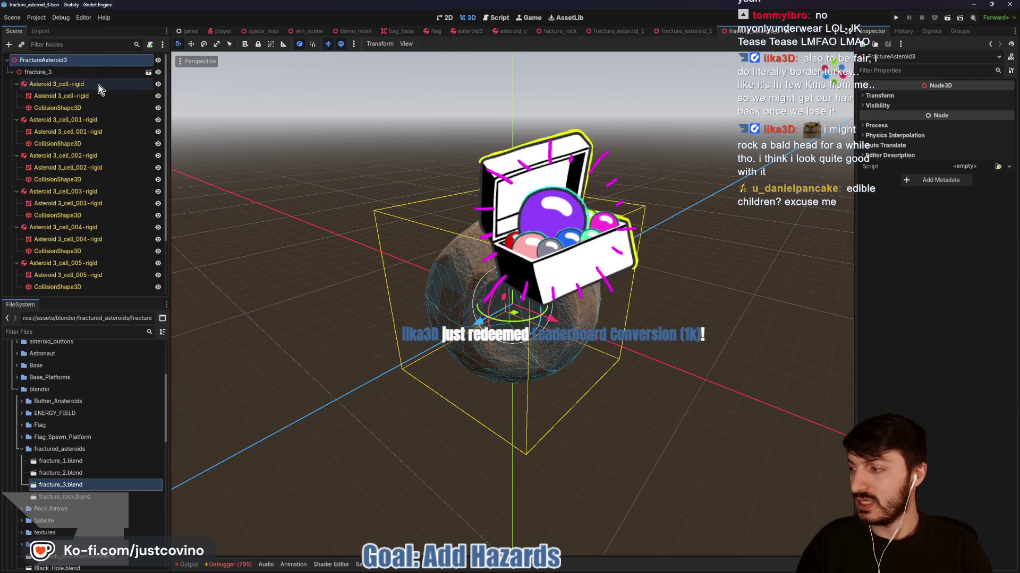
Attach the existing facture_rock.gd script to the FractureAsteroid3 root node
click(151, 44)
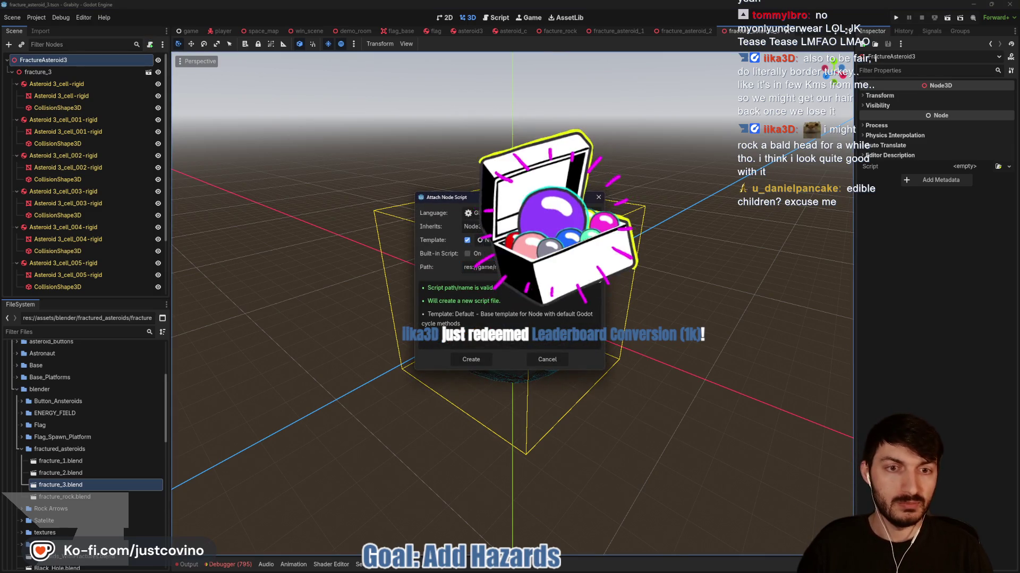
click(596, 267)
click(467, 205)
click(432, 415)
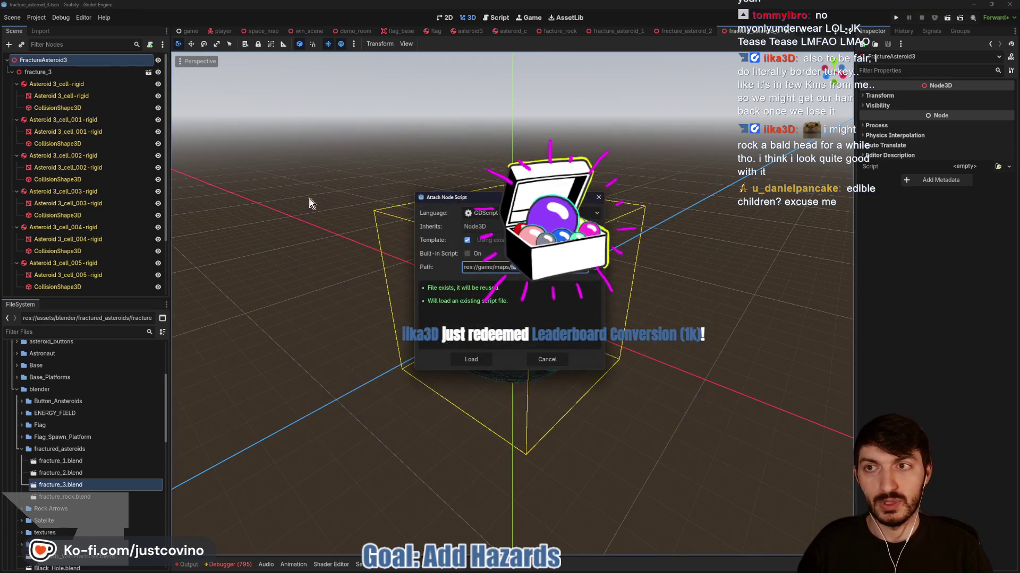
click(471, 359)
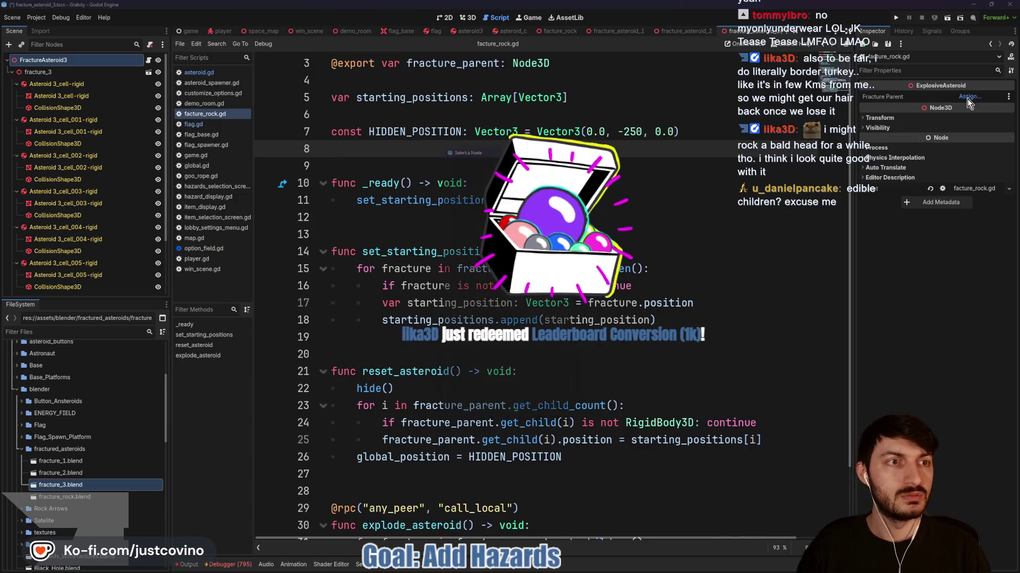
Set the script's Fracture Parent to fracture_3 and save the scene
double_click(448, 347)
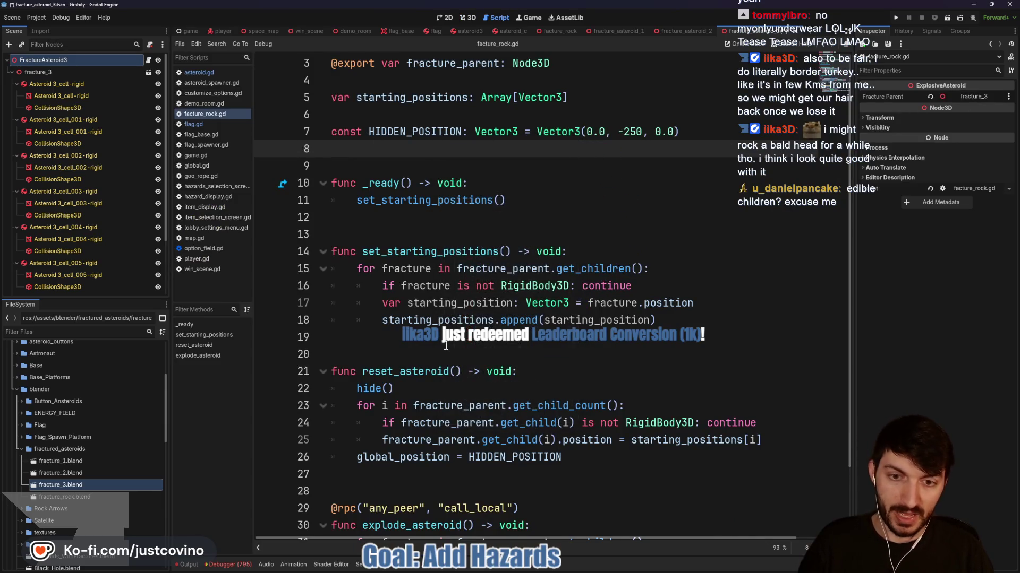
click(447, 346)
key(ctrl+s)
click(19, 72)
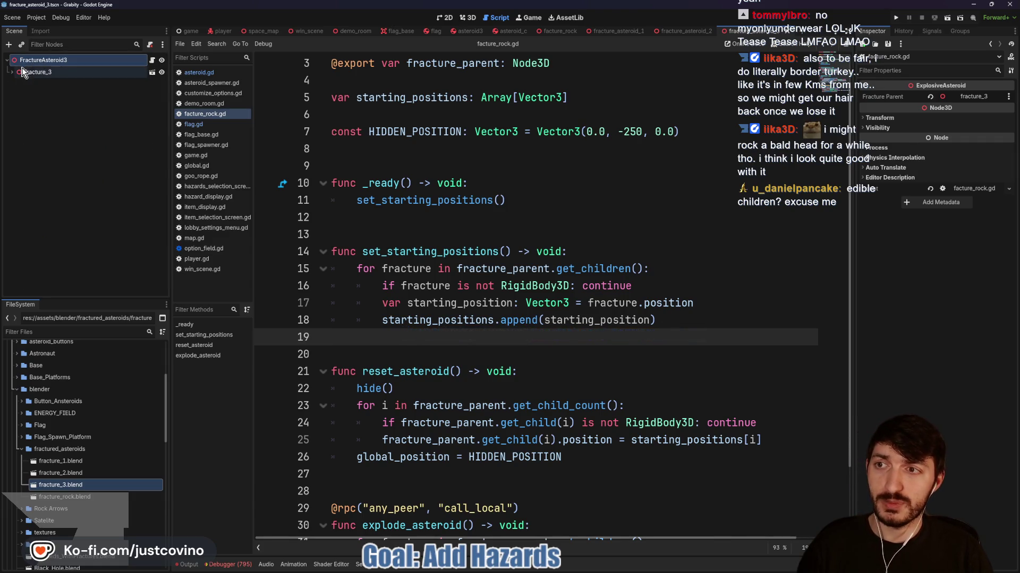
Add a MultiplayerSynchronizer child, found by searching 'multiplayersync', and rename it FractureSynchronizer
key(ctrl+a)
text(multi)
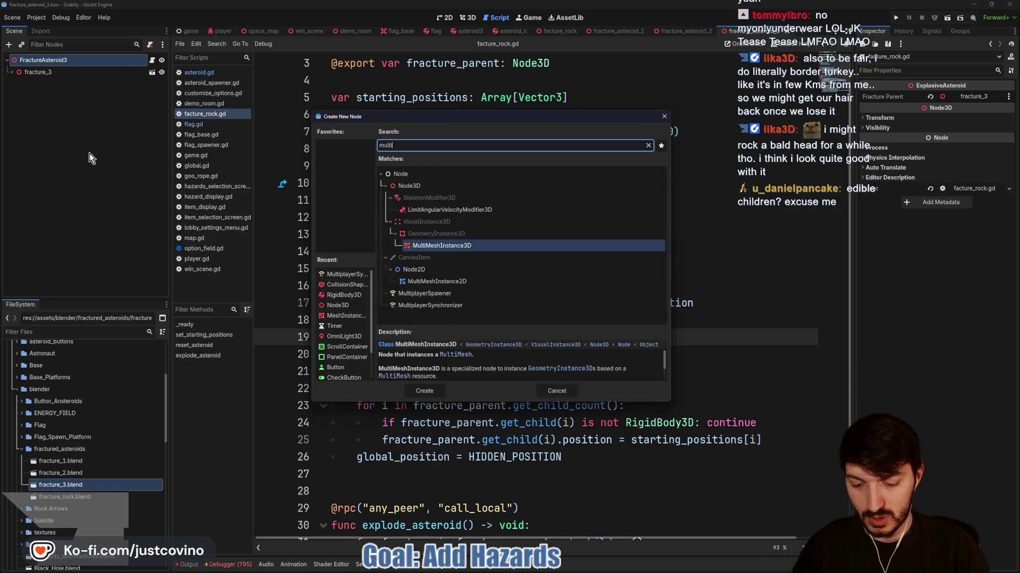
text(playersync)
key(Return)
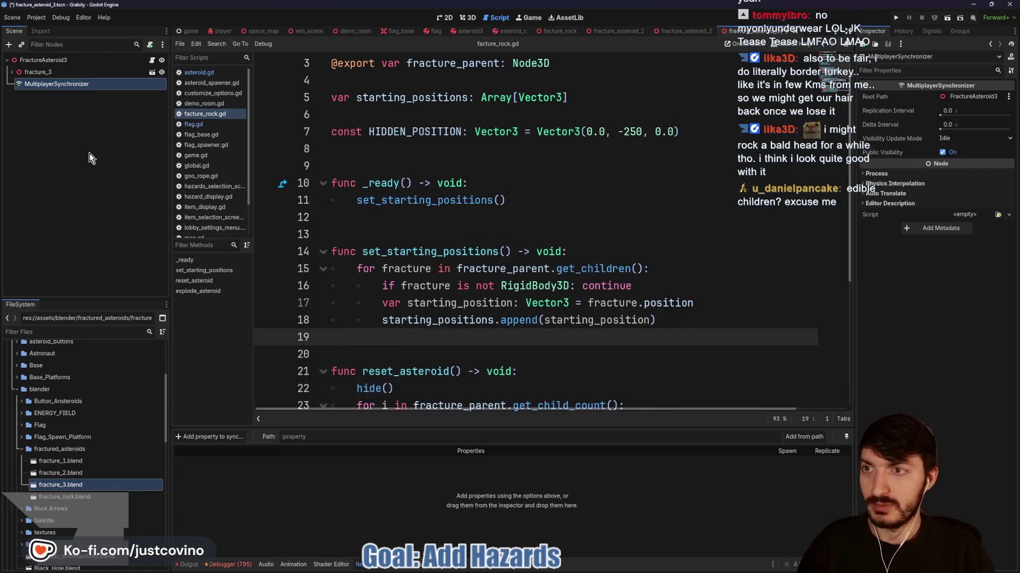
click(50, 83)
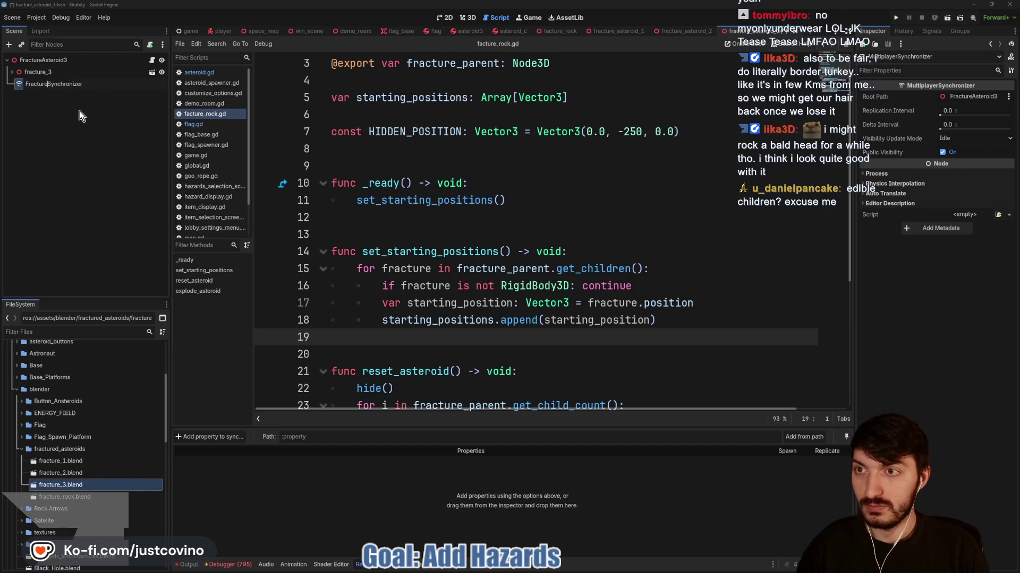
key(Return)
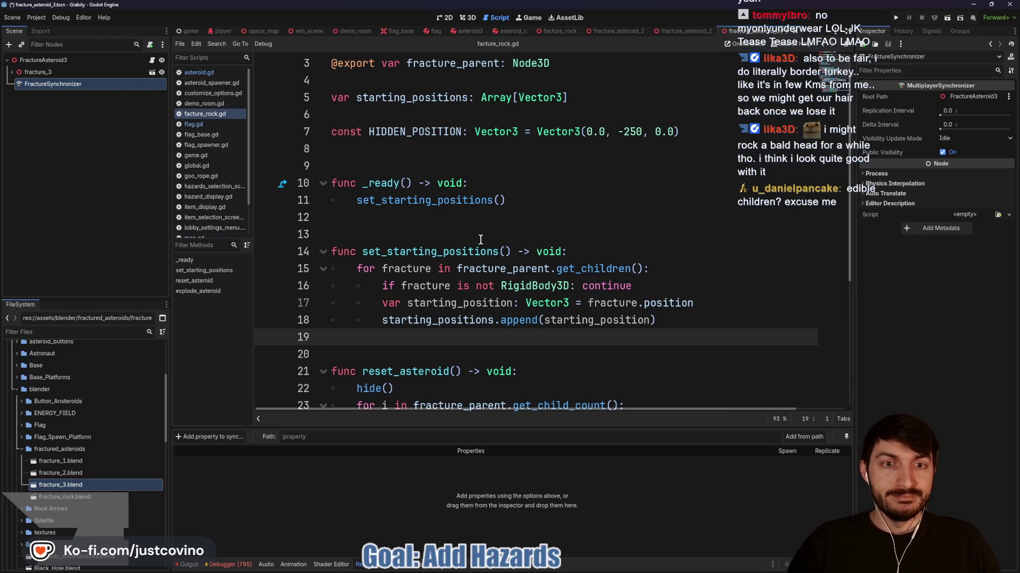
click(415, 217)
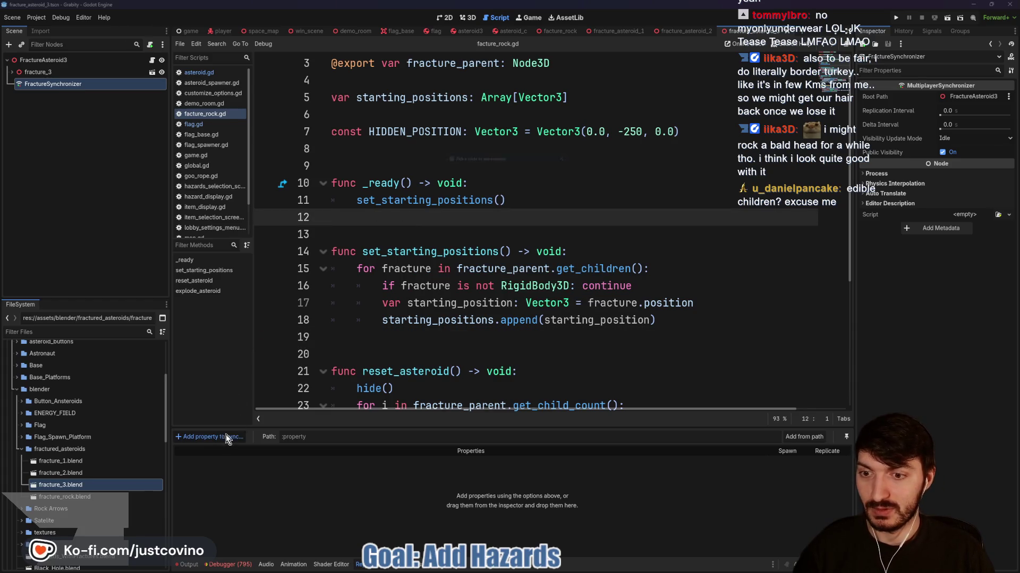
Add Asteroid 3_cell-rigid's position and rotation to the synchronizer's replicated properties
click(194, 437)
click(504, 196)
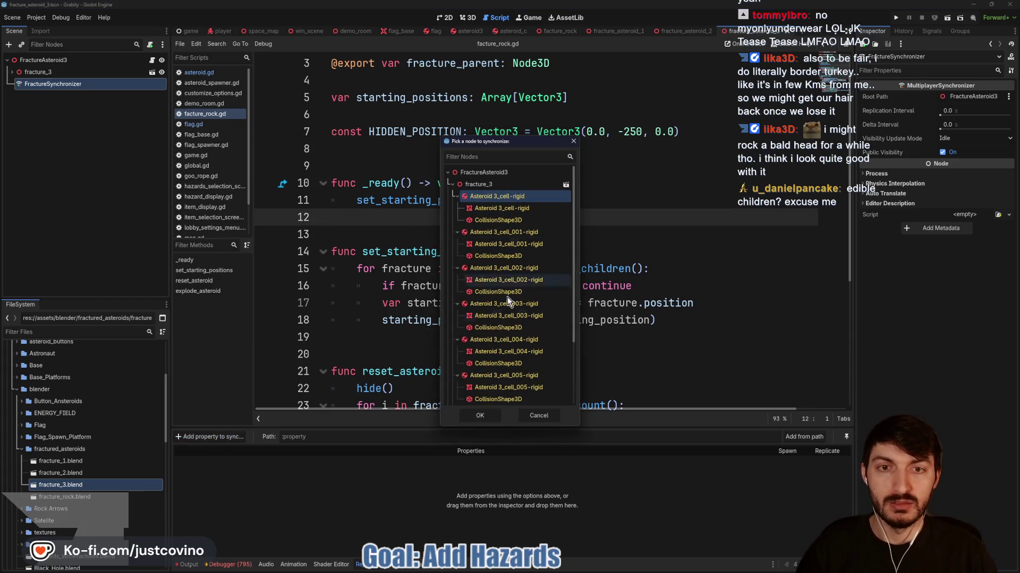
click(476, 417)
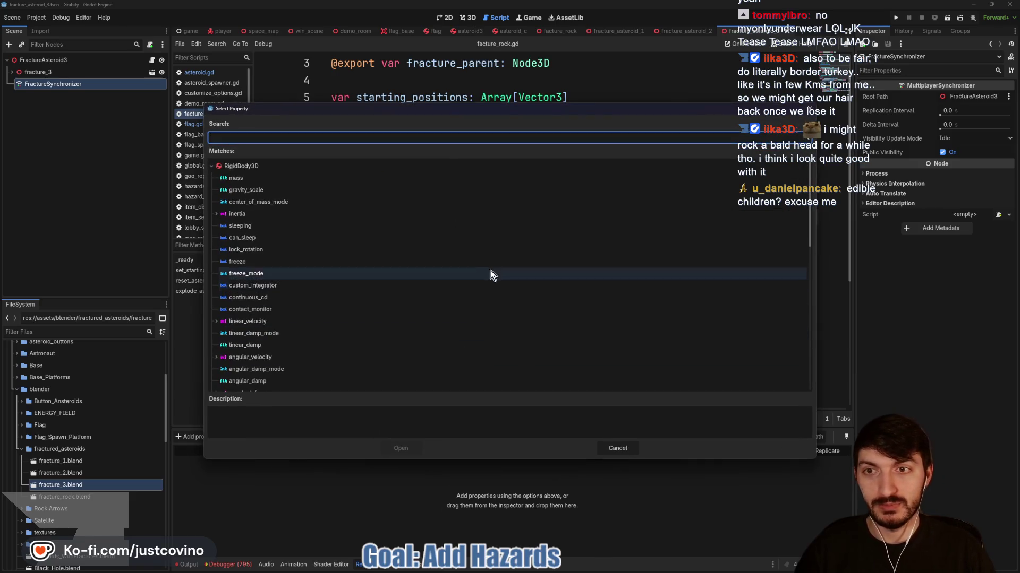
text(position)
key(Return)
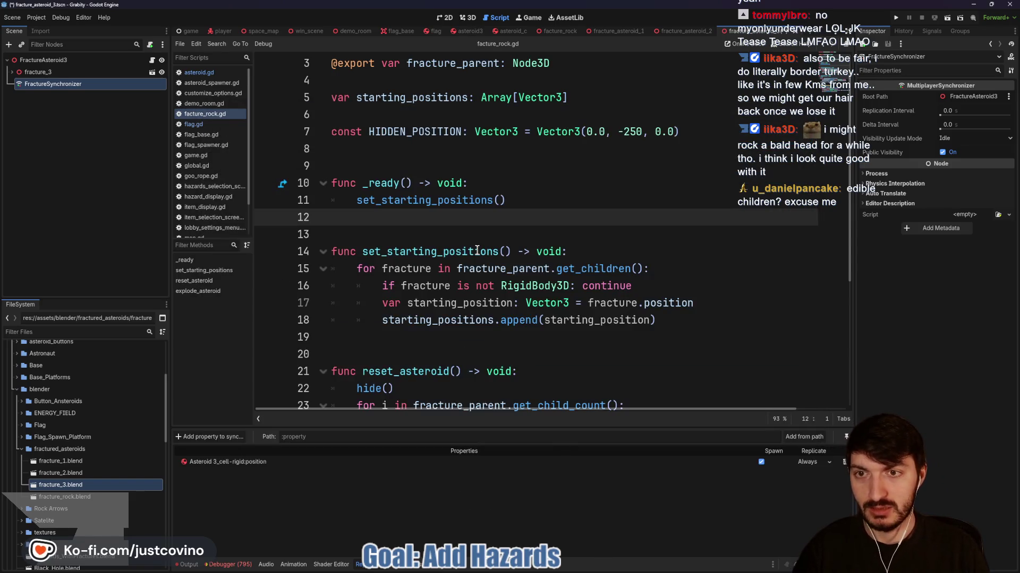
click(239, 438)
click(485, 197)
key(Return)
text(rotation)
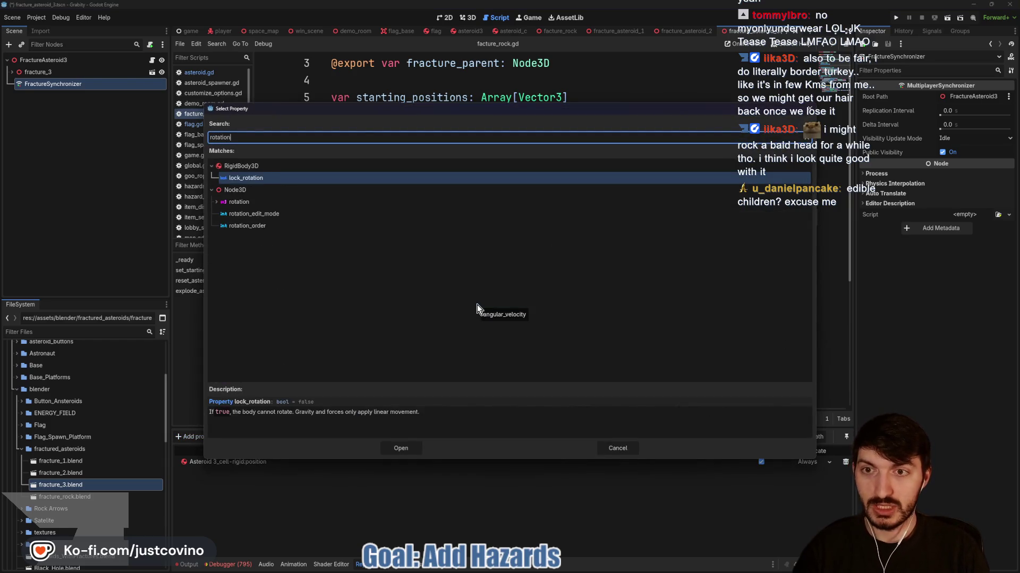
click(297, 202)
click(399, 450)
Add Asteroid 3_cell_001-rigid's position and rotation to the replicated properties
click(208, 438)
click(503, 232)
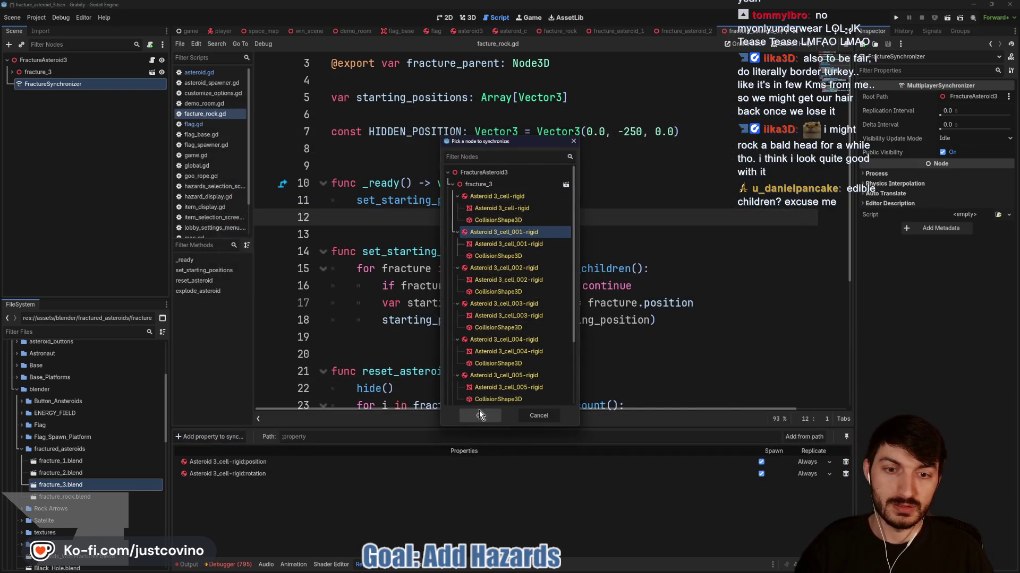
click(479, 415)
text(position)
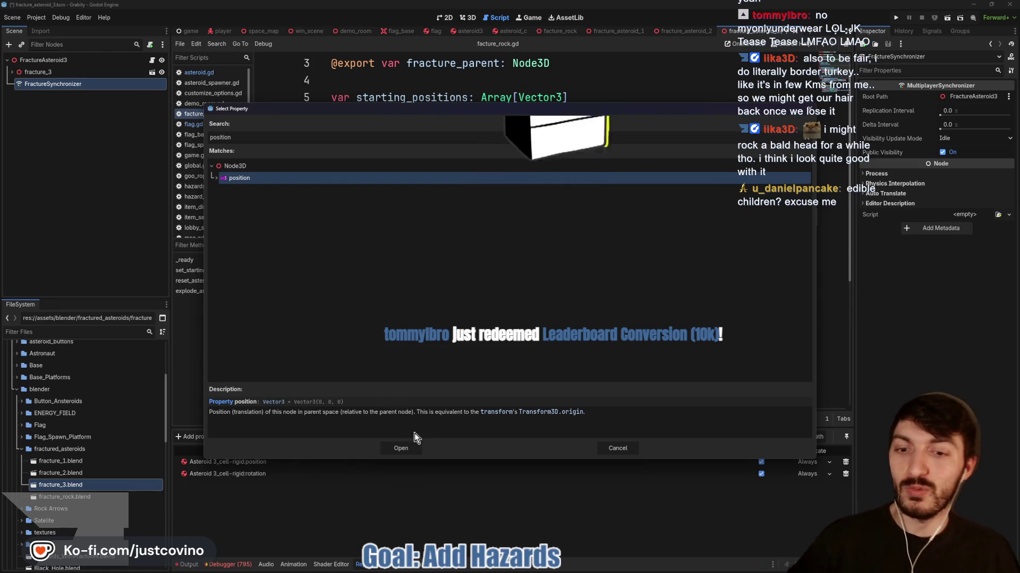
click(409, 449)
click(215, 437)
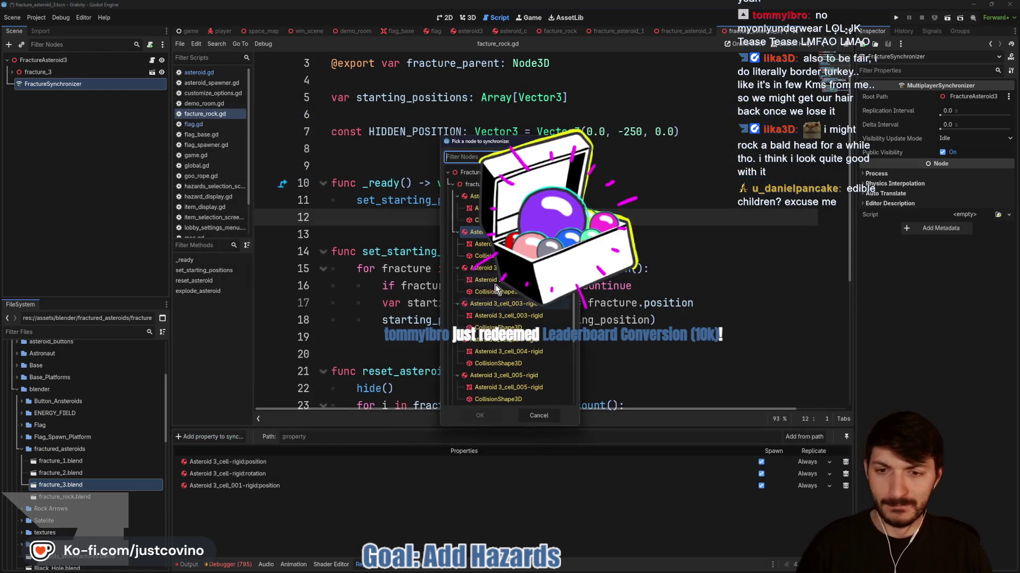
click(478, 244)
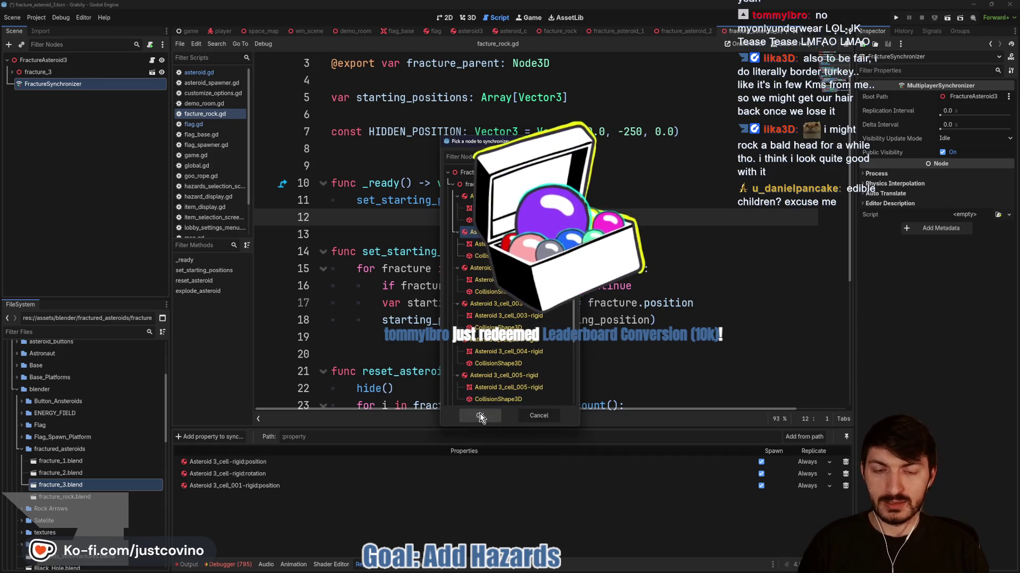
click(481, 415)
text(rotation)
click(238, 202)
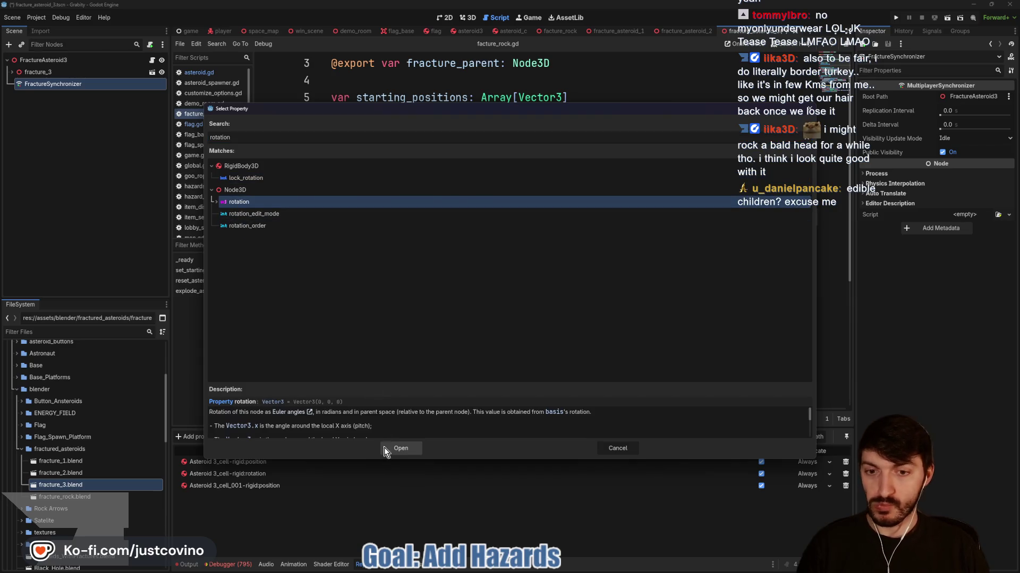
click(398, 449)
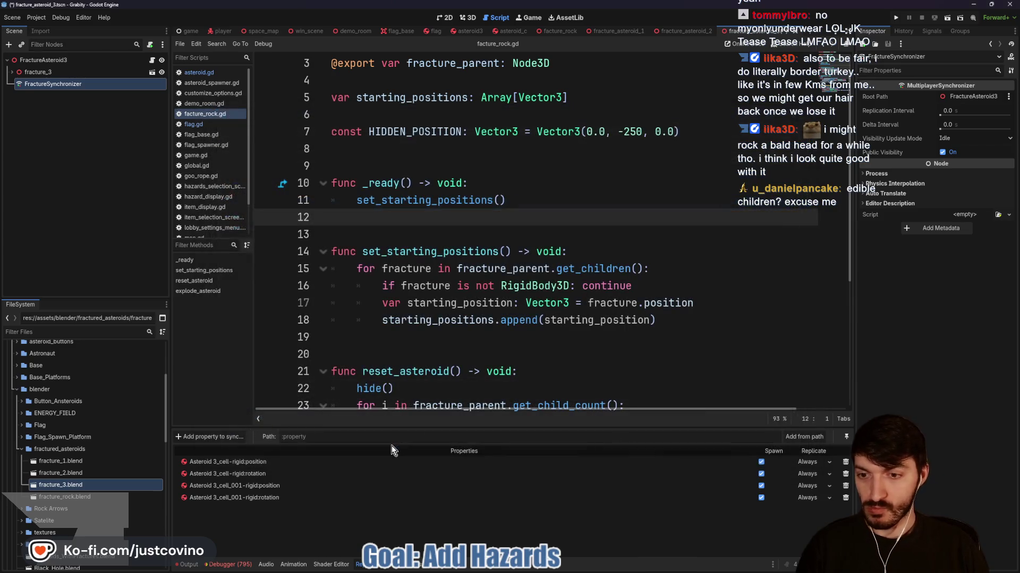
Add Asteroid 3_cell_002-rigid's position and rotation to the FractureSynchronizer sync list
click(216, 440)
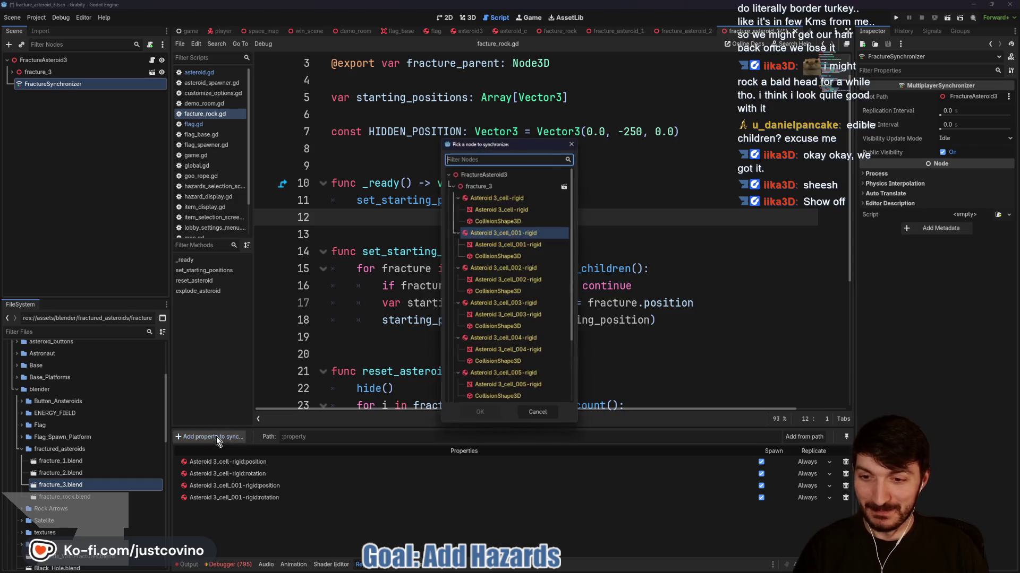
click(520, 266)
click(479, 419)
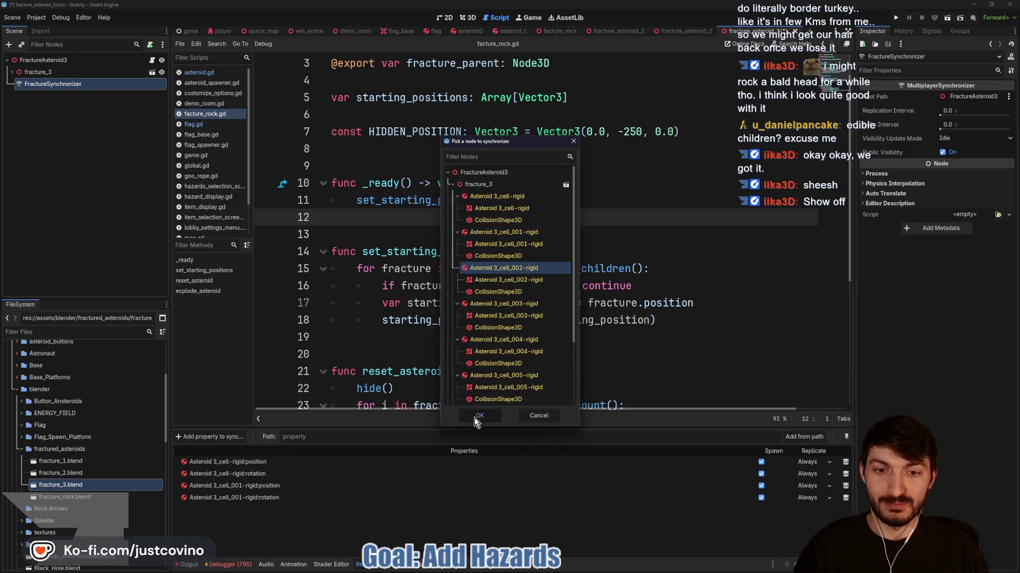
text(positi)
key(Return)
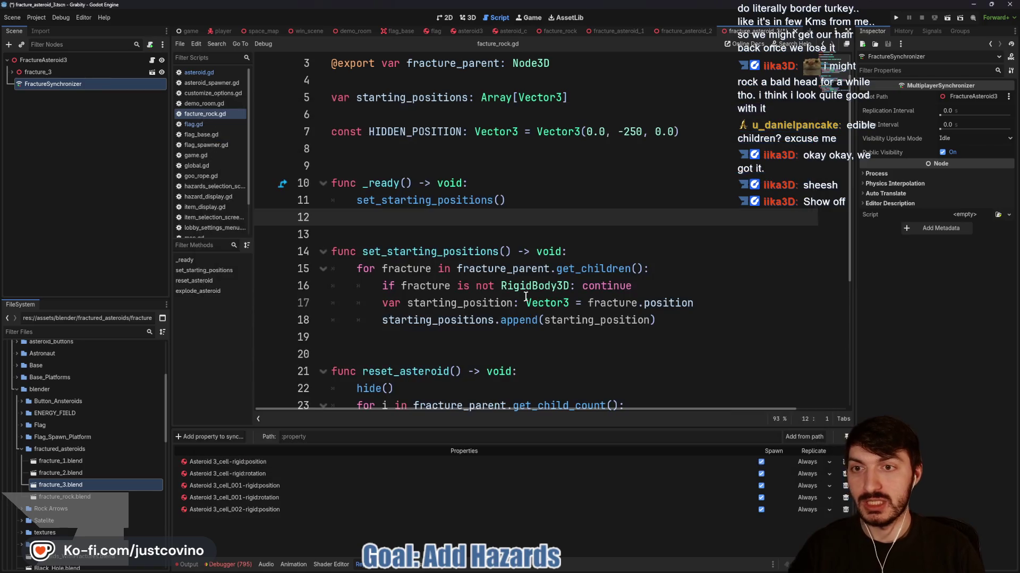
click(217, 438)
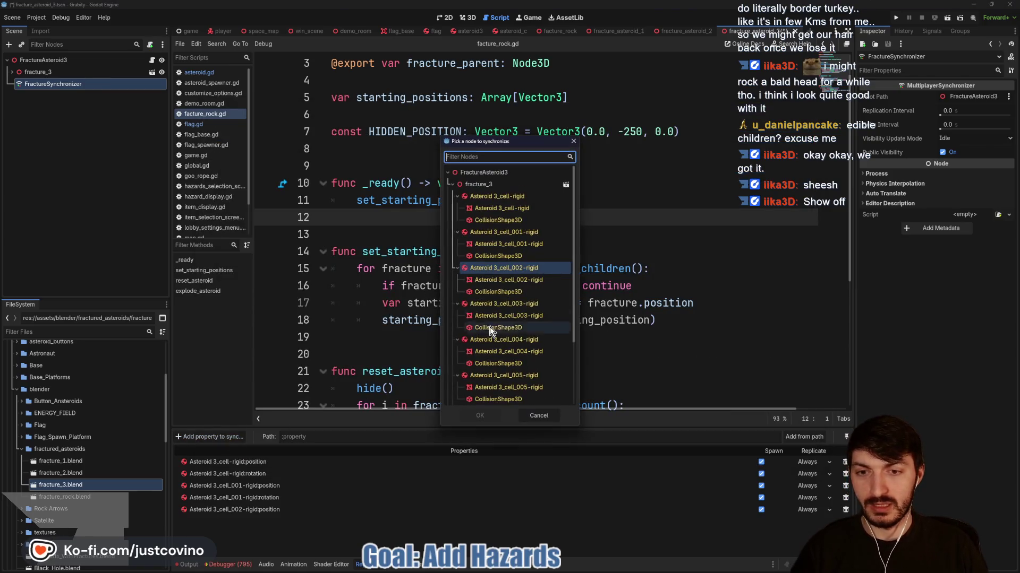
click(476, 416)
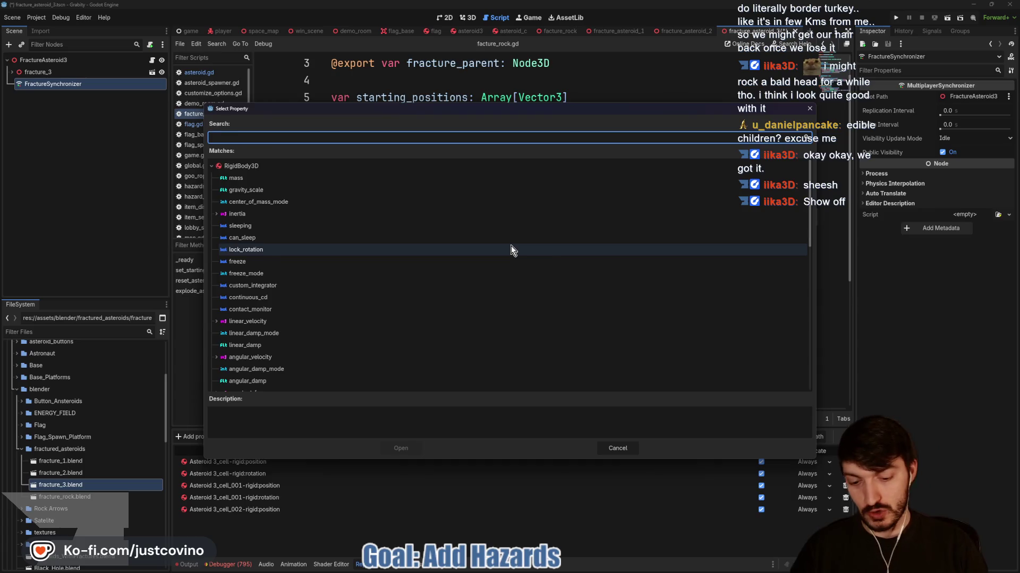
text(rotation)
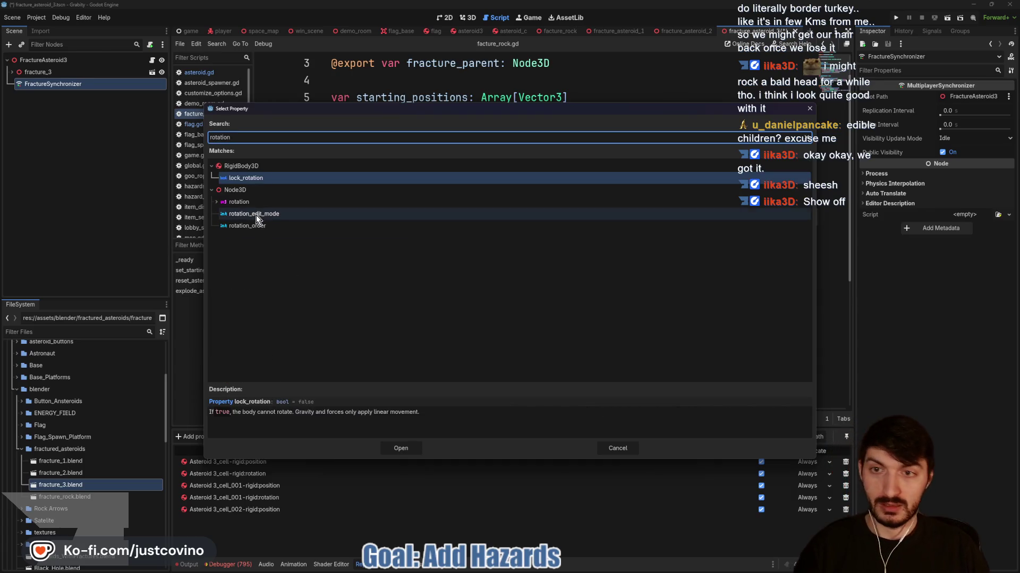
click(256, 207)
click(413, 451)
Sync position and rotation of the Asteroid 3_cell_003-rigid fragment
click(237, 439)
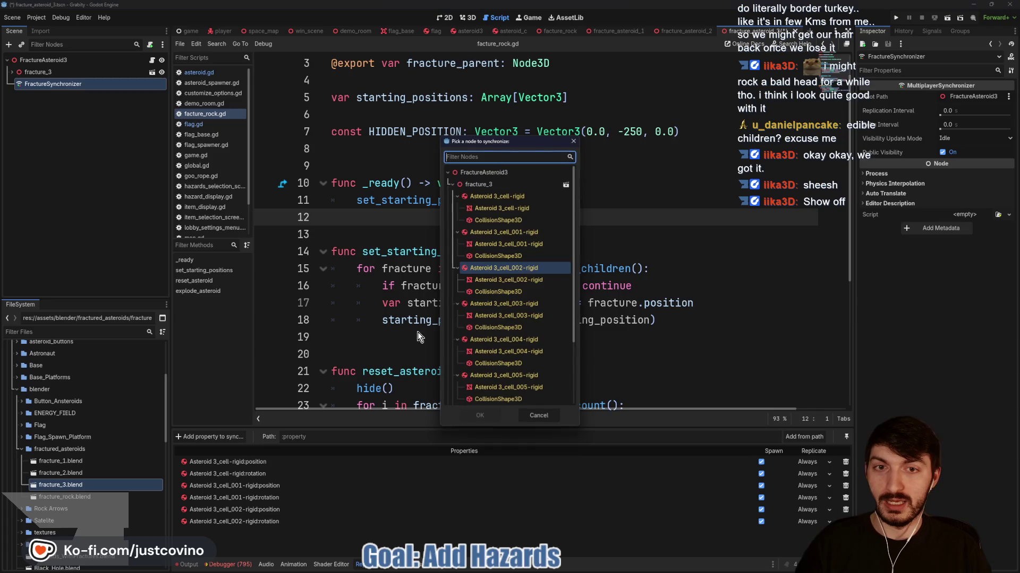
click(492, 302)
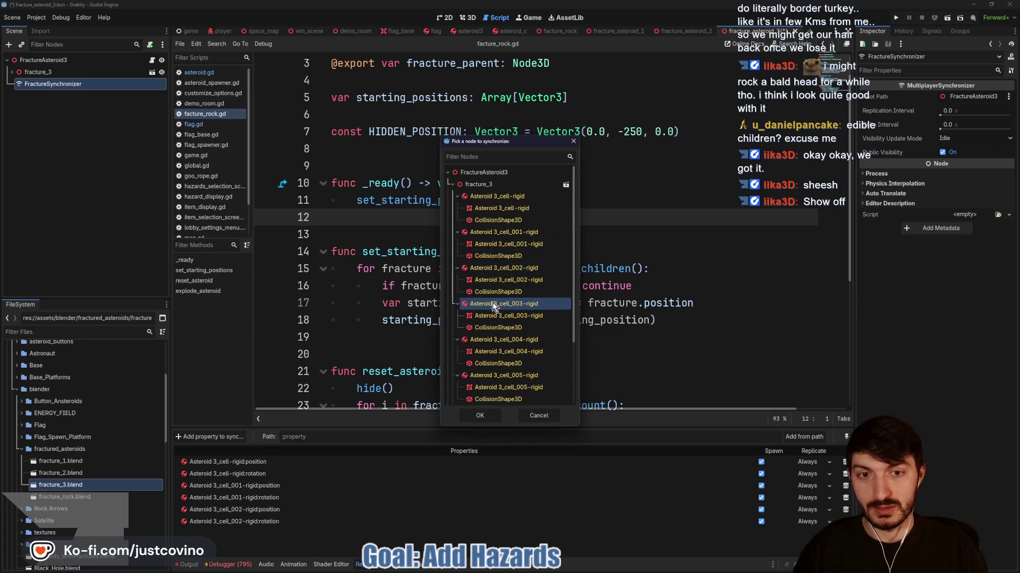
click(473, 416)
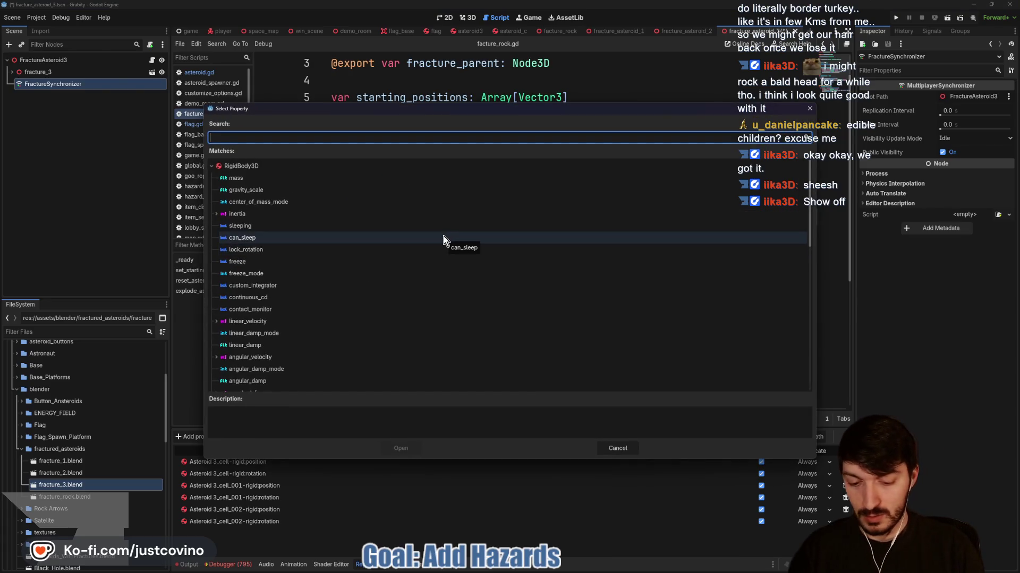
text(position)
key(Return)
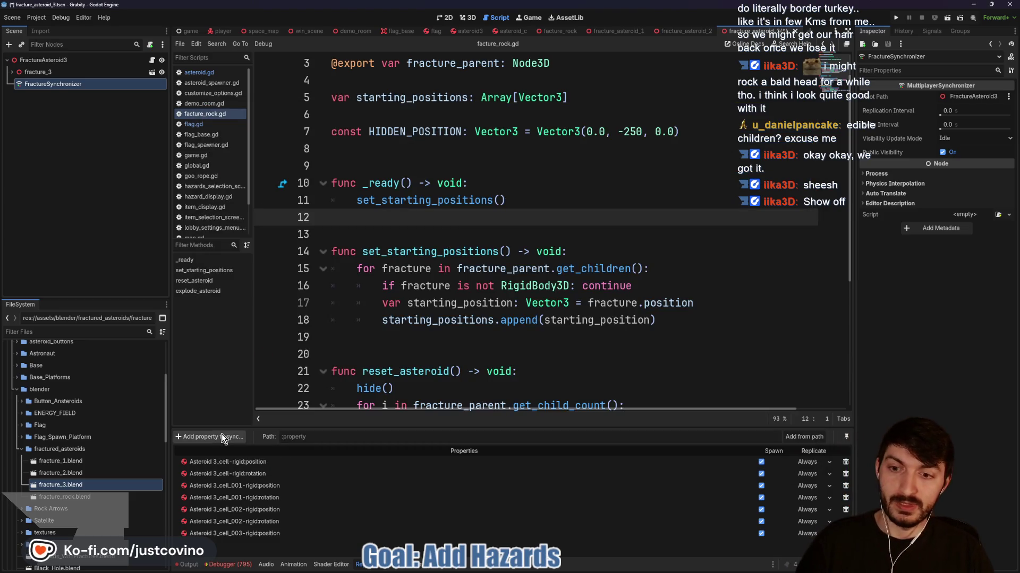
click(223, 437)
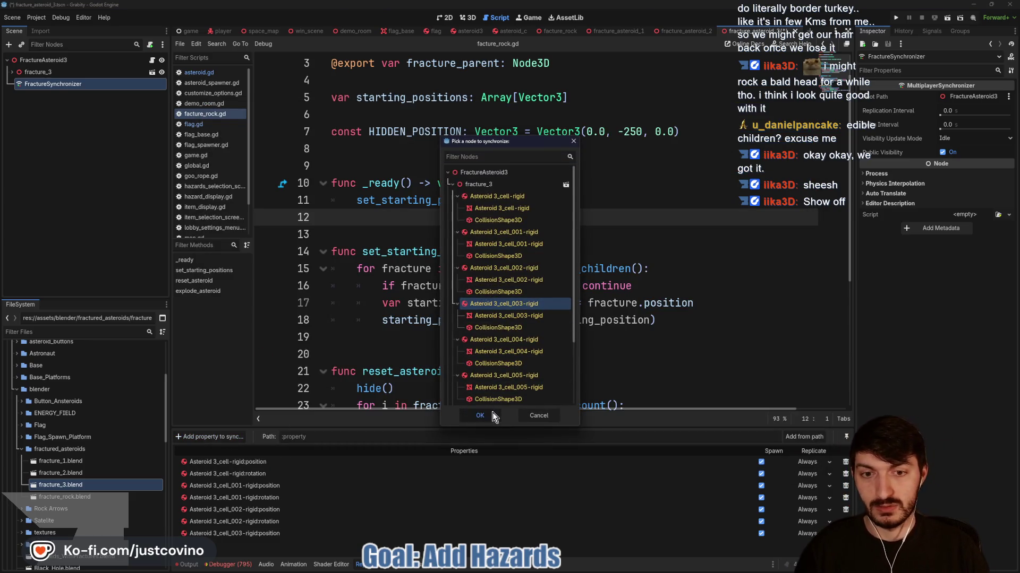
click(492, 414)
text(rotation)
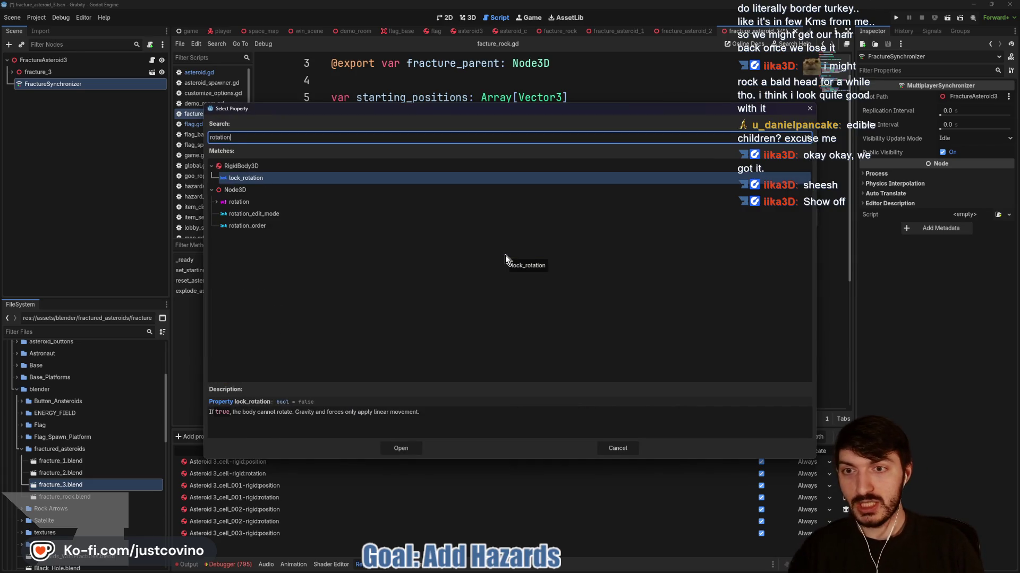
click(272, 203)
click(401, 448)
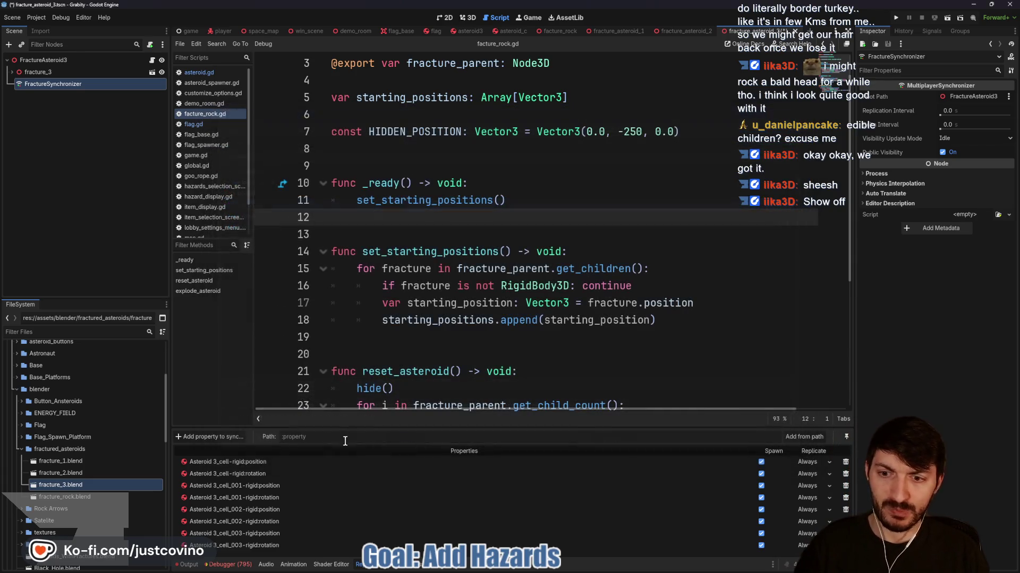
Sync position and rotation of the Asteroid 3_cell_004-rigid fragment
click(224, 438)
click(500, 339)
click(469, 414)
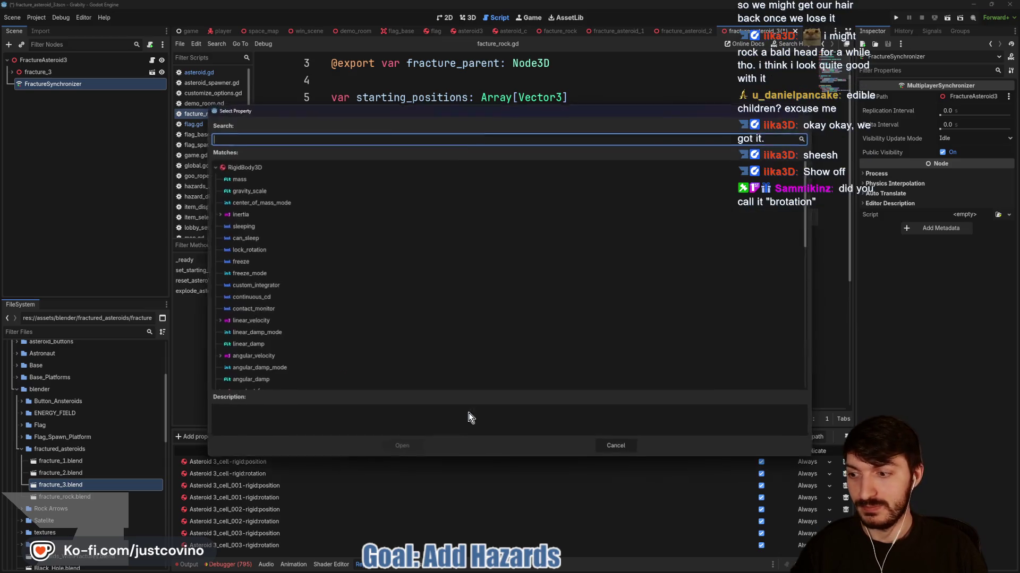
text(position)
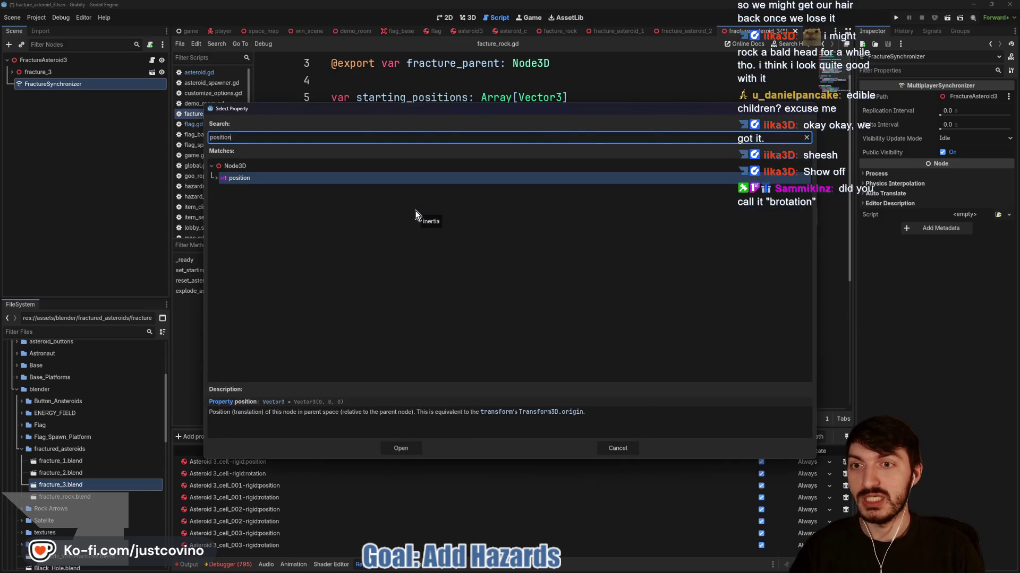
key(Return)
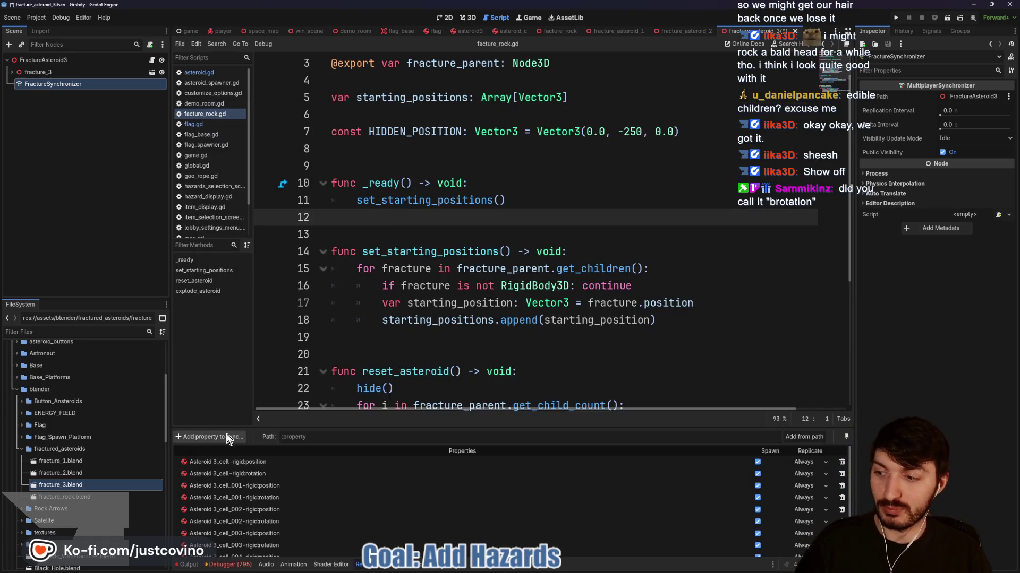
click(223, 440)
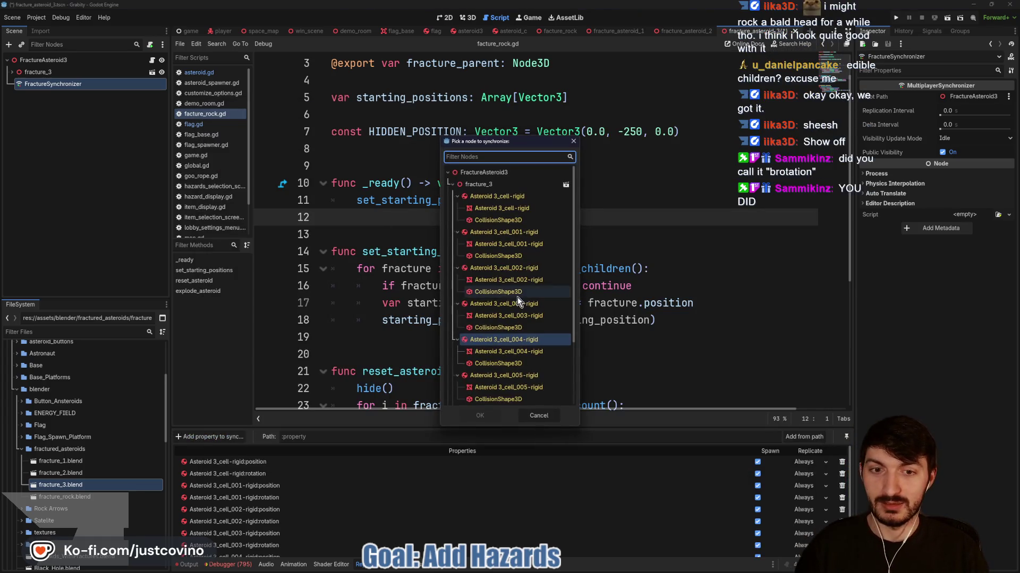
click(506, 344)
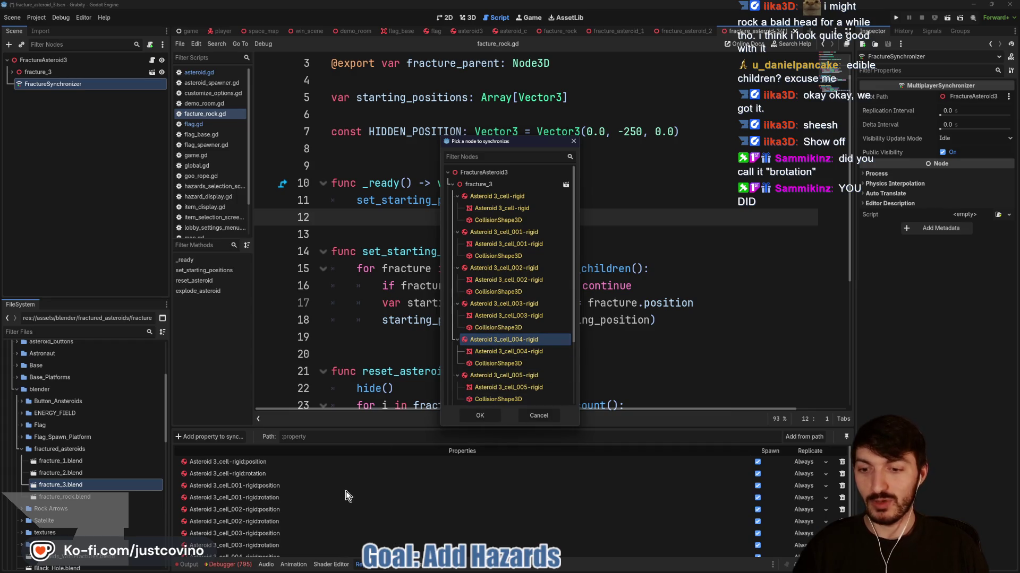
click(480, 415)
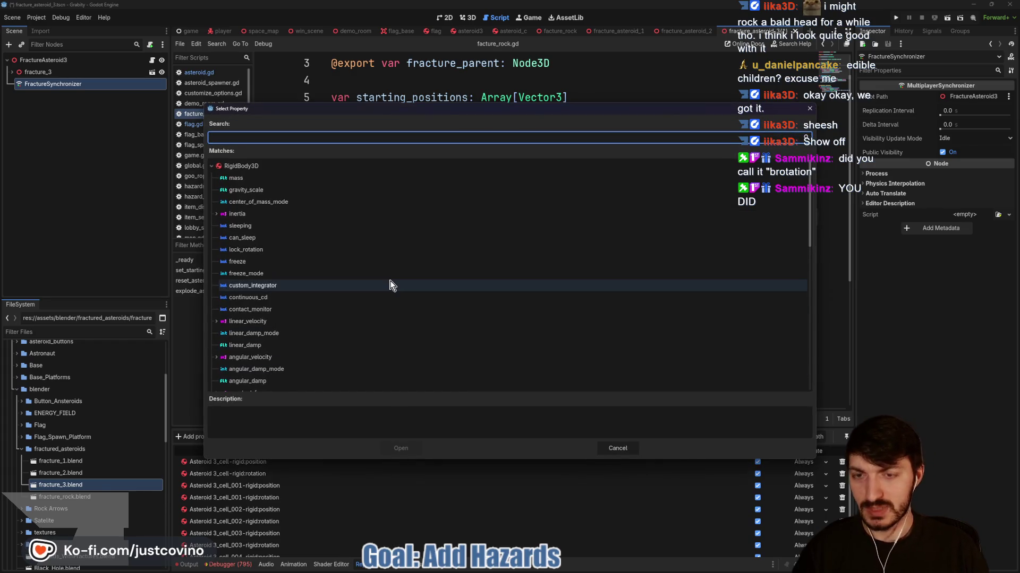
text(rot)
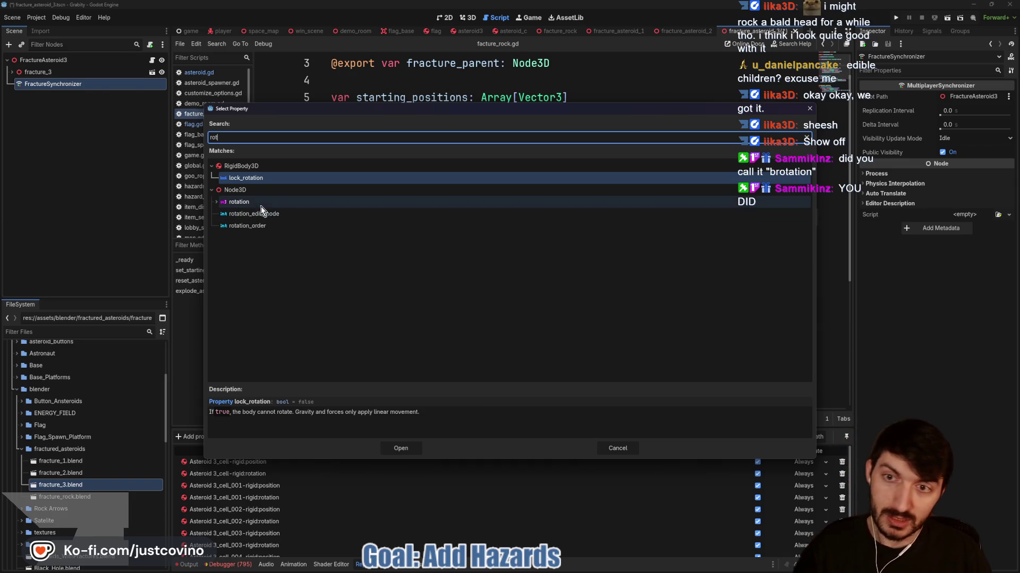
click(249, 203)
click(401, 448)
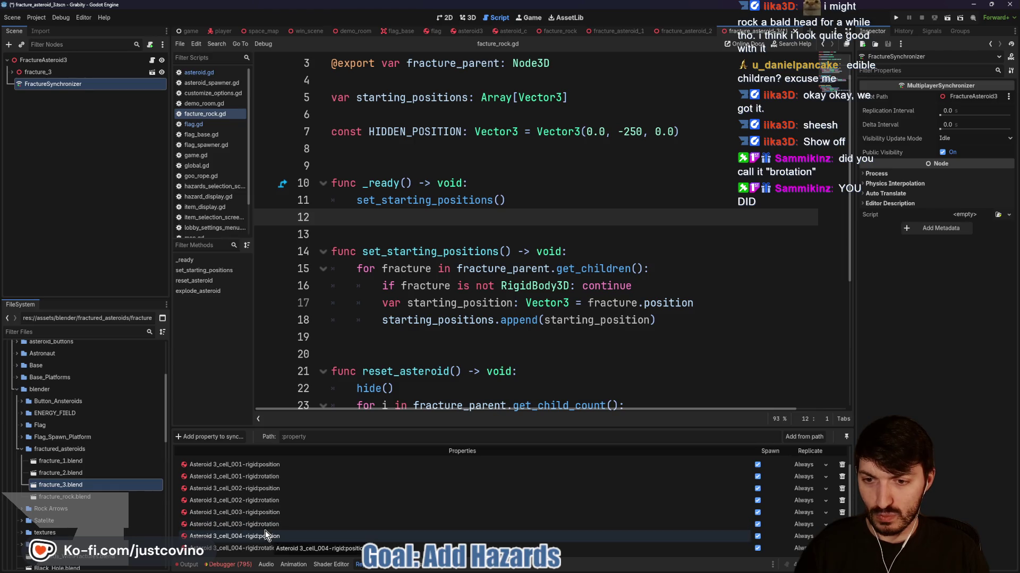
Enlarge the synced properties list, then sync Asteroid 3_cell_005-rigid's position and rotation
drag(435, 429, 434, 341)
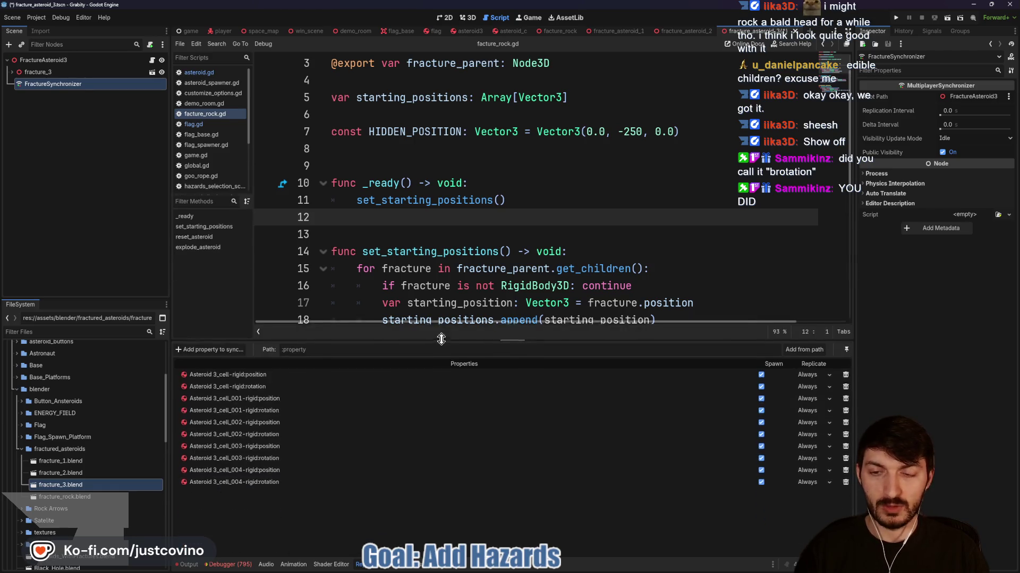
click(209, 348)
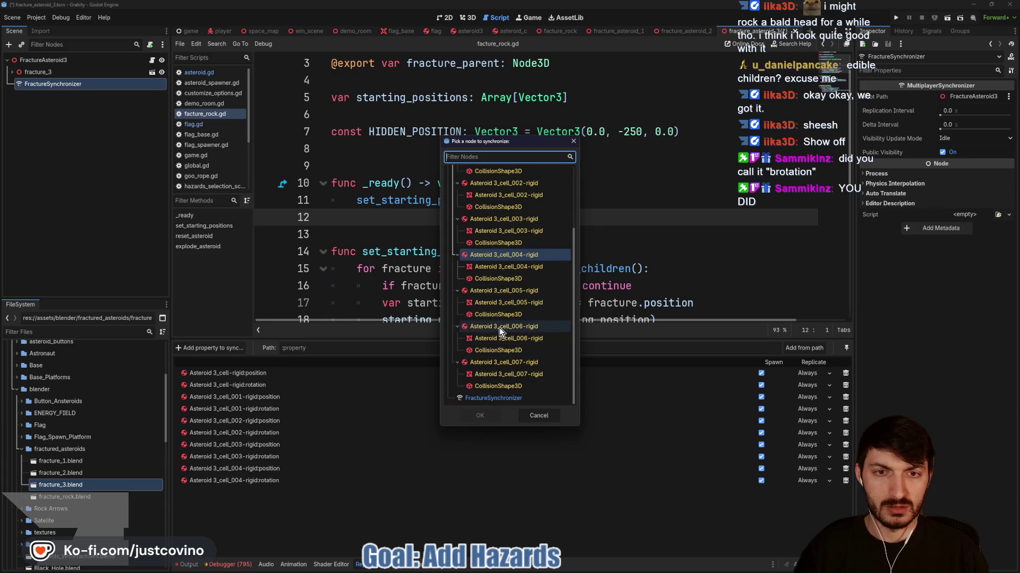
click(495, 292)
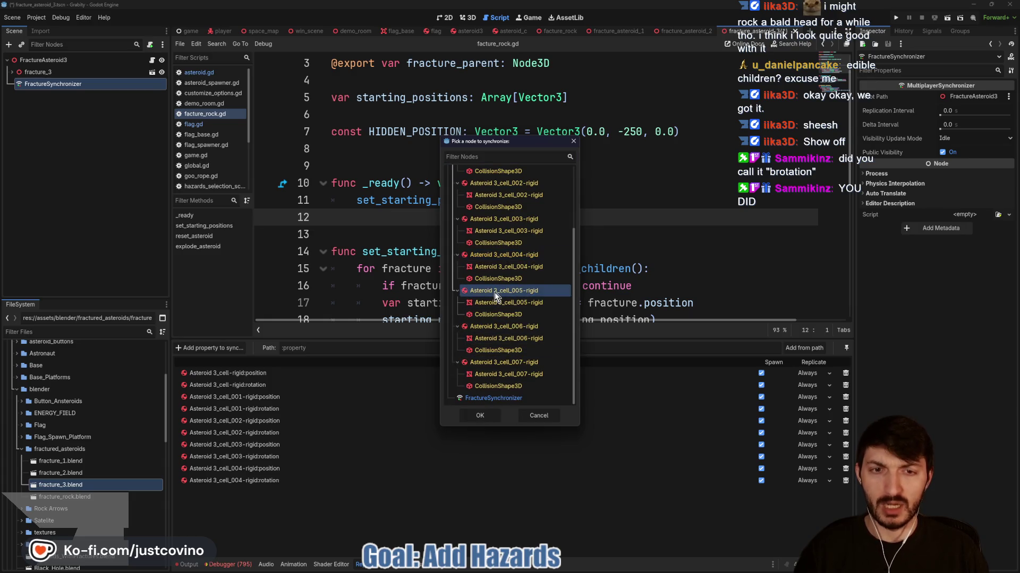
click(481, 415)
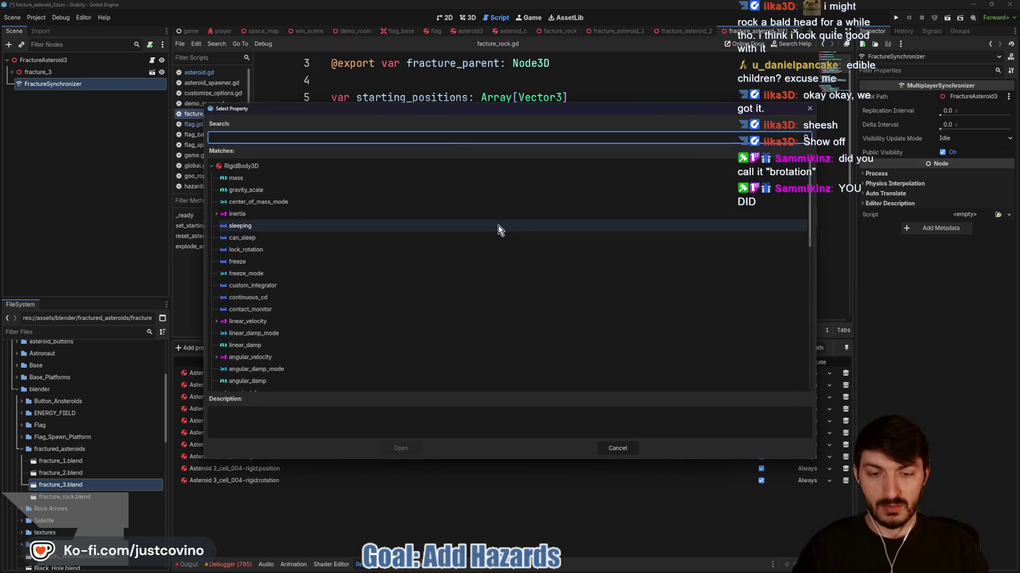
text(po)
key(Return)
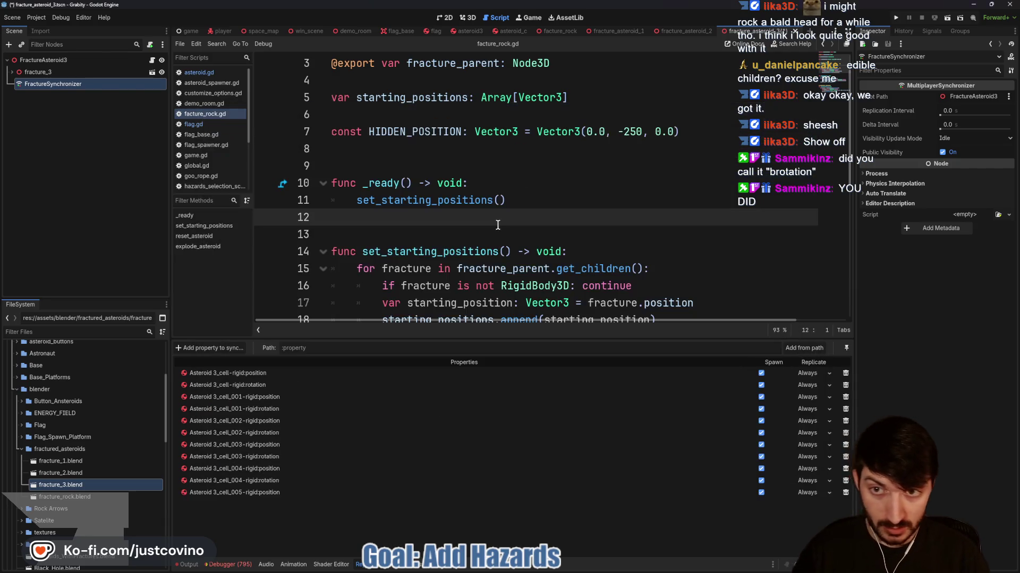
click(210, 348)
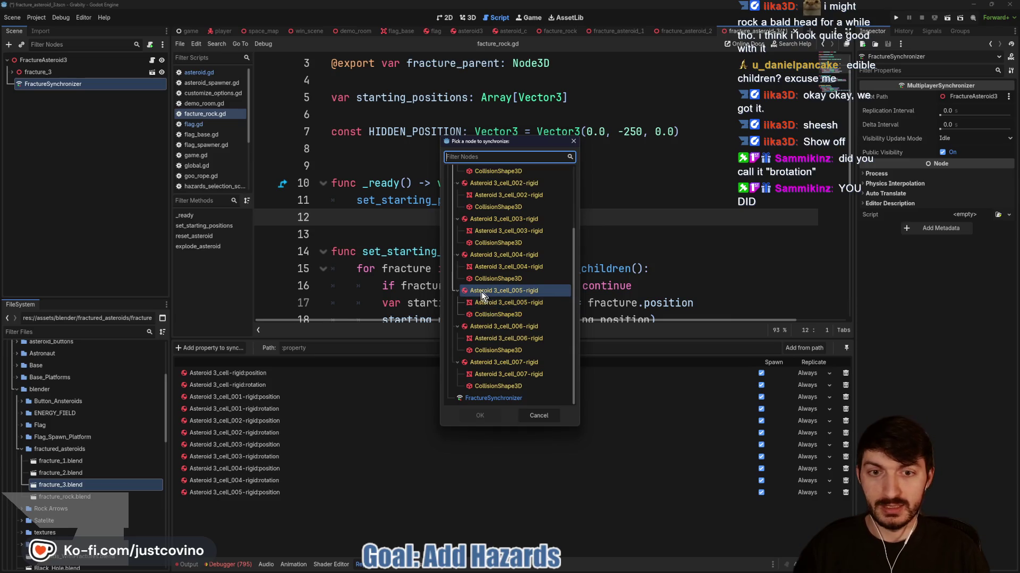
click(480, 416)
text(ro)
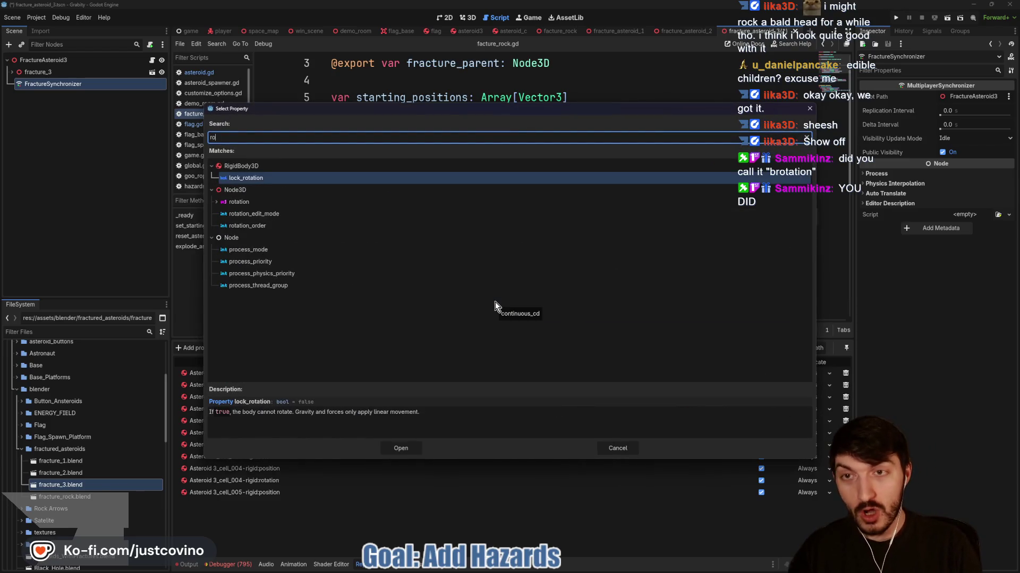
text(tation)
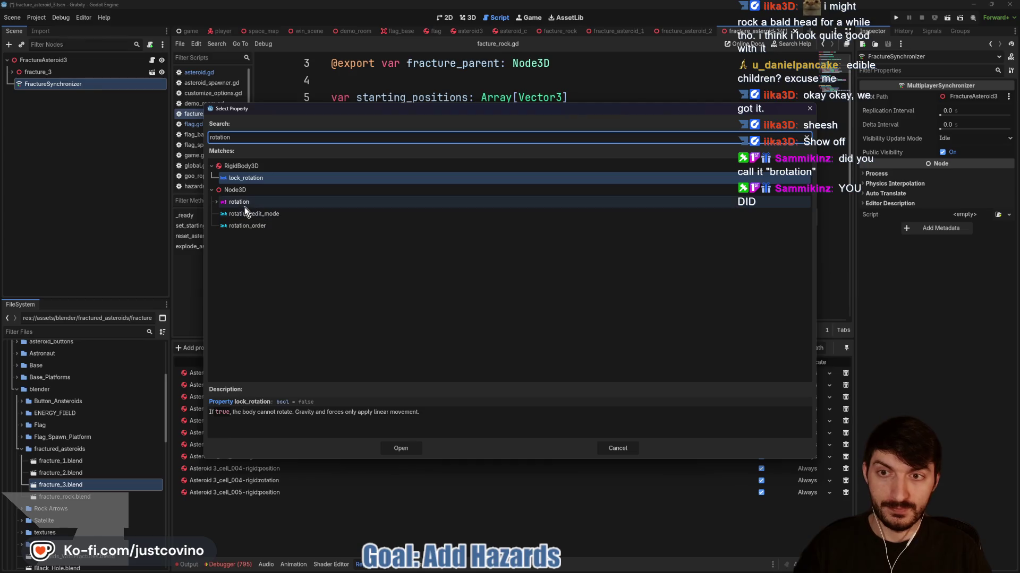
click(244, 203)
click(401, 446)
Sync position and rotation of the Asteroid 3_cell_006-rigid fragment
click(212, 348)
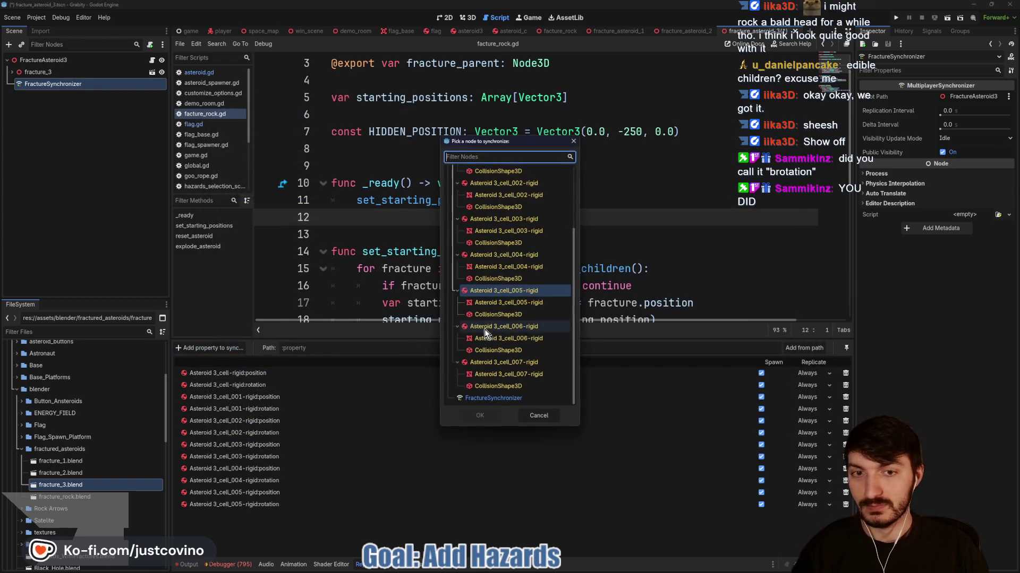
click(494, 326)
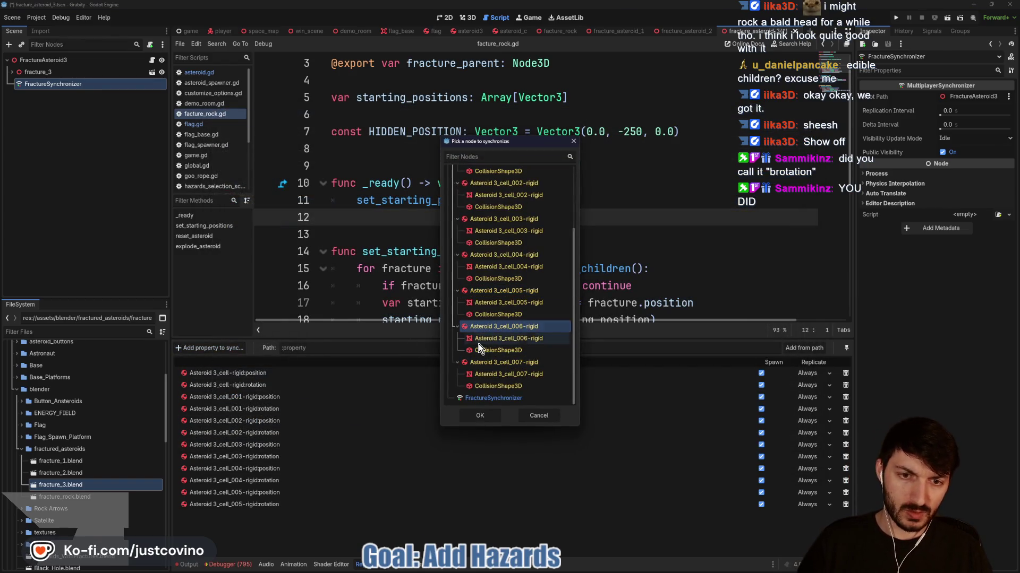
click(480, 416)
text(position)
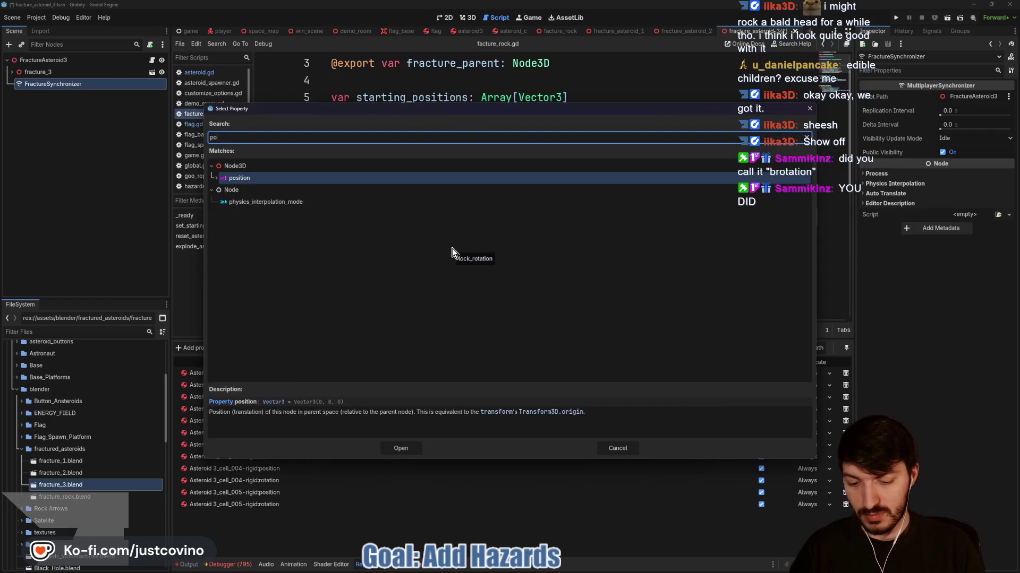
key(Return)
click(205, 345)
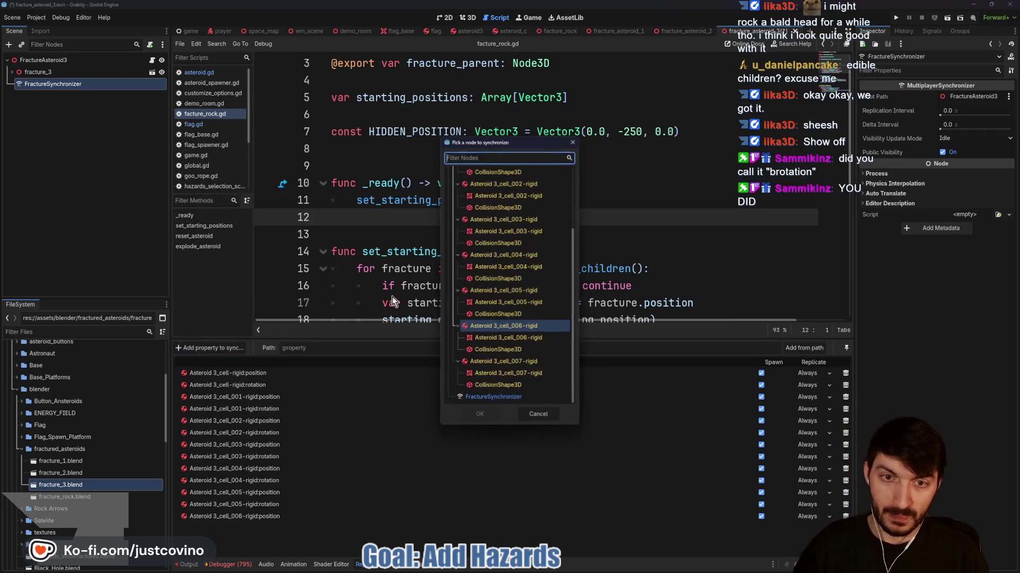
click(487, 415)
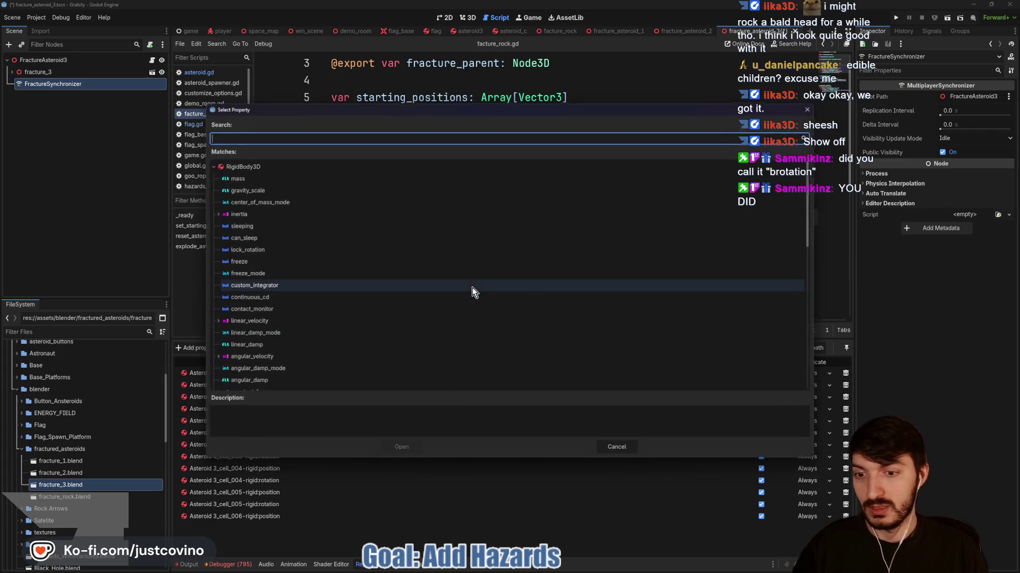
text(rotatio)
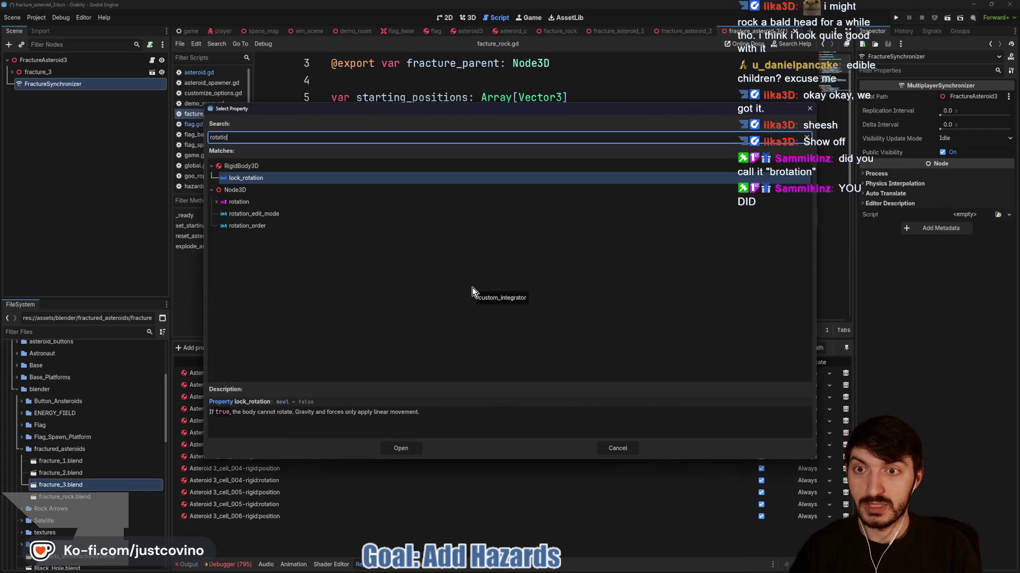
click(260, 203)
click(401, 448)
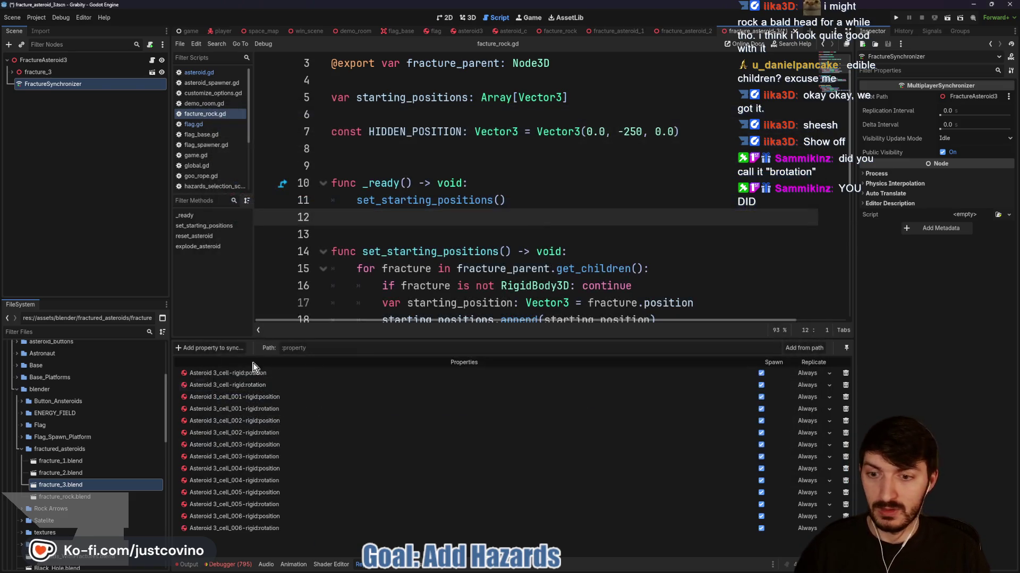
Sync position and rotation of the Asteroid 3_cell_007-rigid fragment
click(209, 347)
click(510, 362)
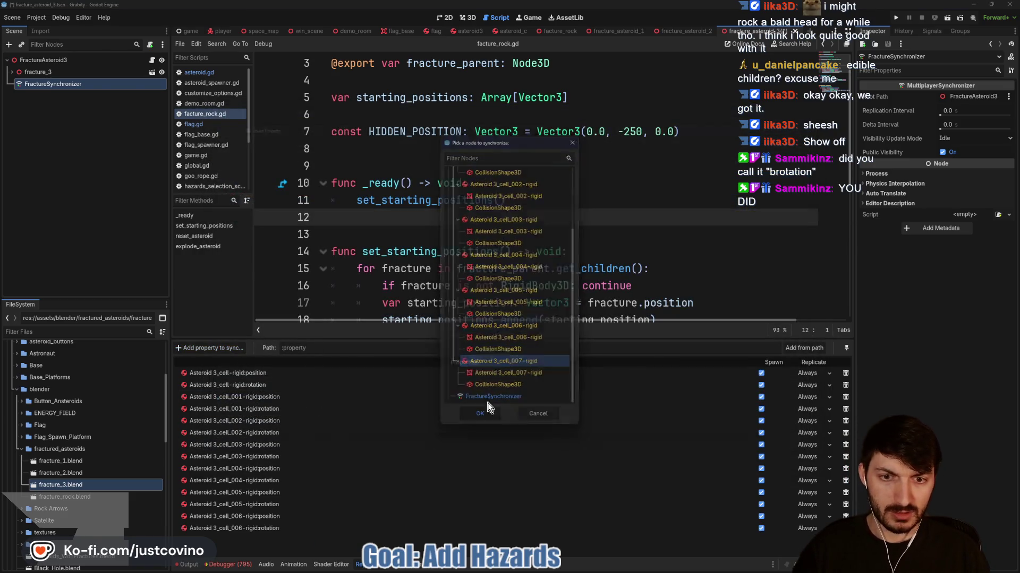
click(487, 415)
text(positin)
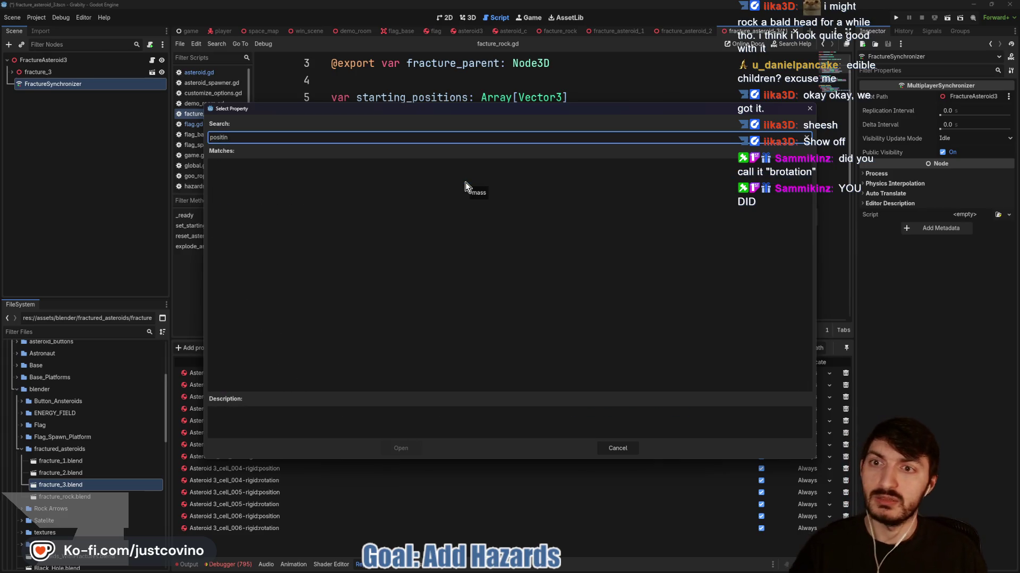
key(BackSpace)
text(on)
click(409, 184)
click(412, 448)
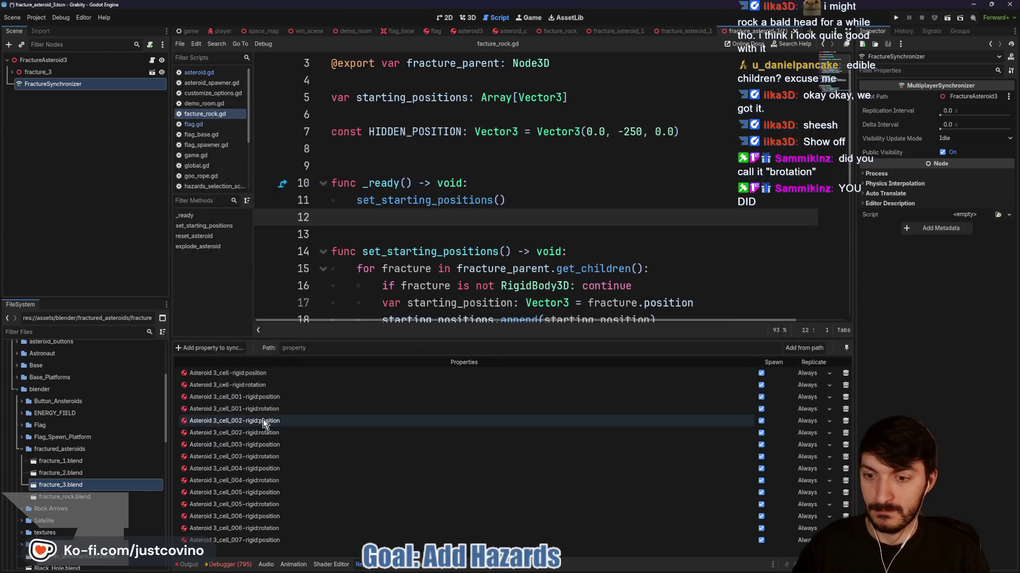
click(209, 348)
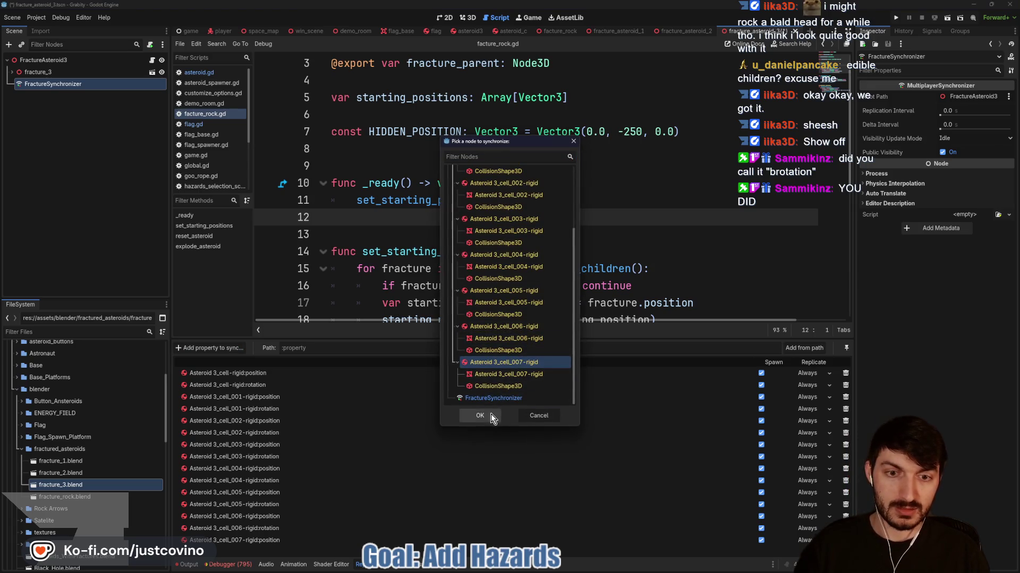
click(489, 415)
text(rotation)
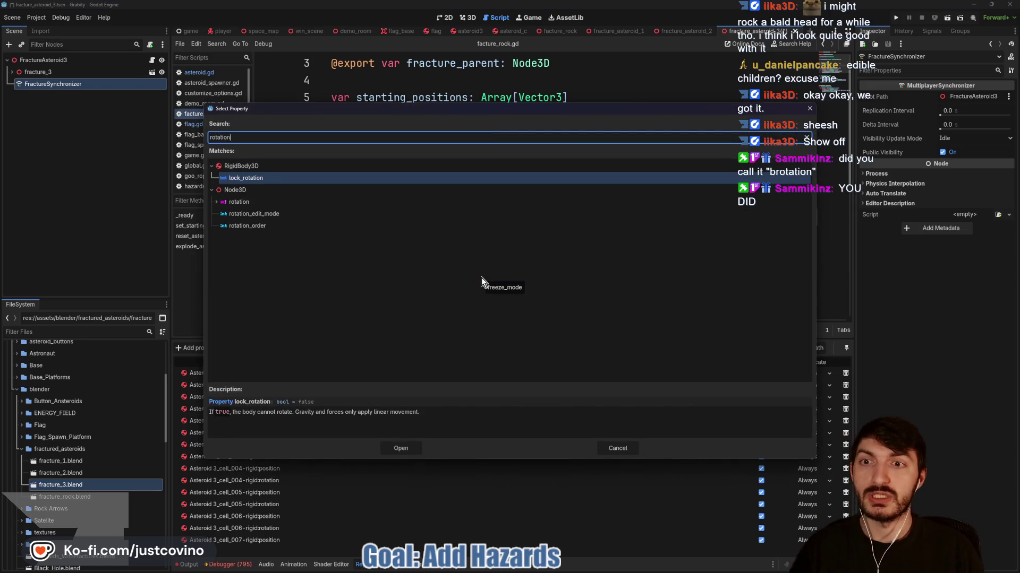
click(239, 202)
click(407, 449)
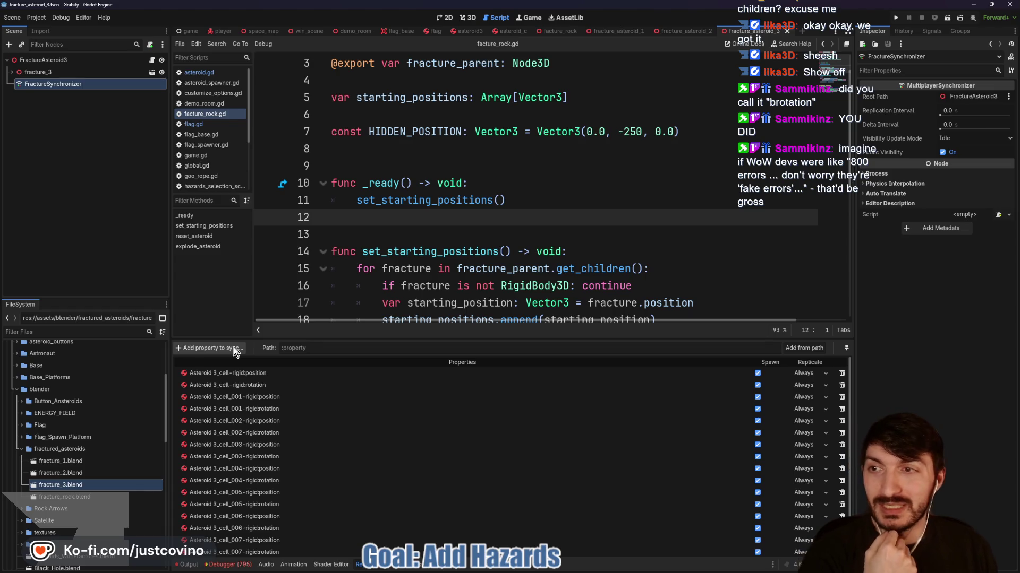
Add the FractureAsteroid3 root's position and visibility to the sync list
click(234, 347)
click(495, 170)
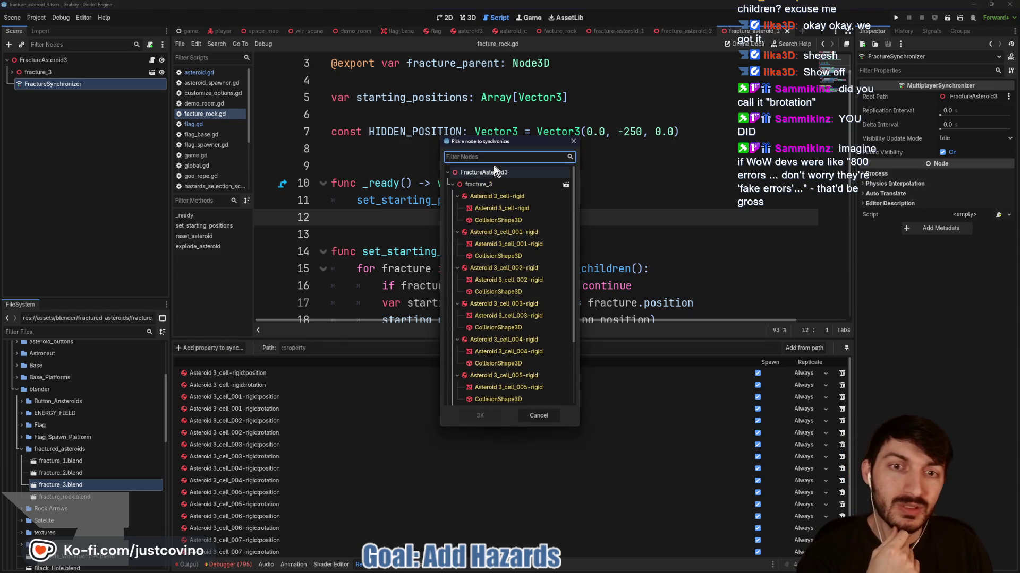
click(478, 415)
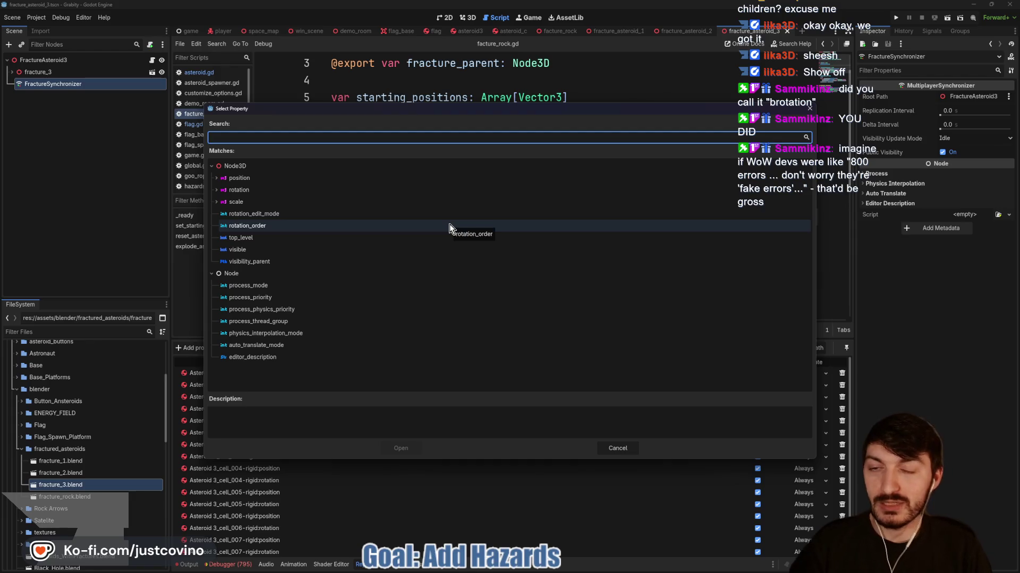
text(pos)
key(Return)
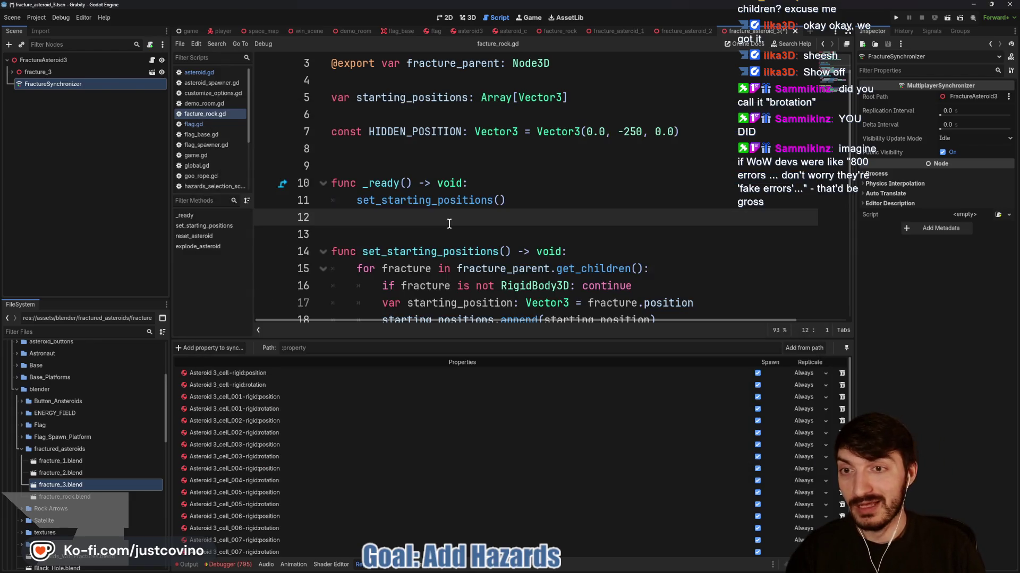
click(221, 350)
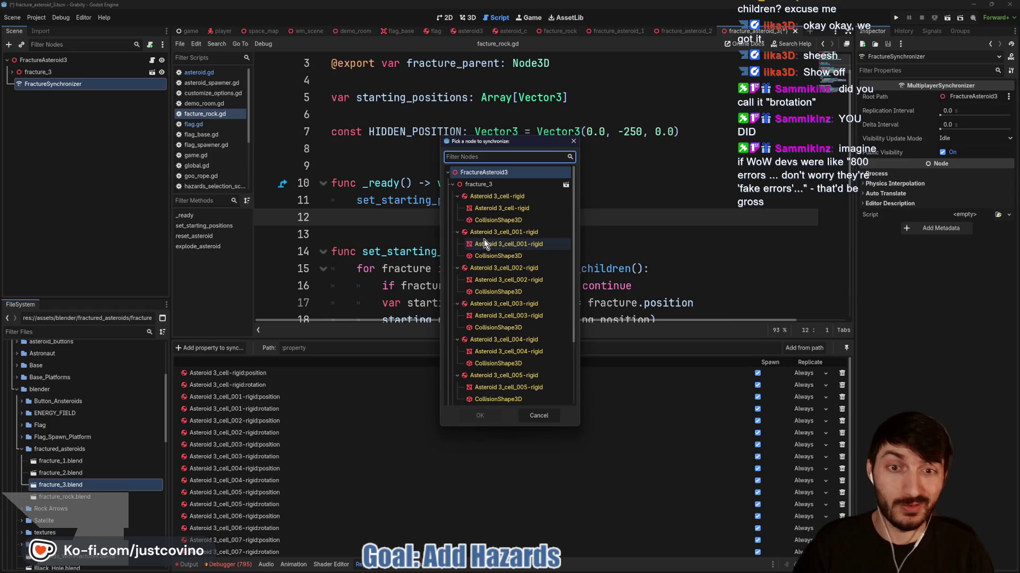
click(496, 173)
click(479, 416)
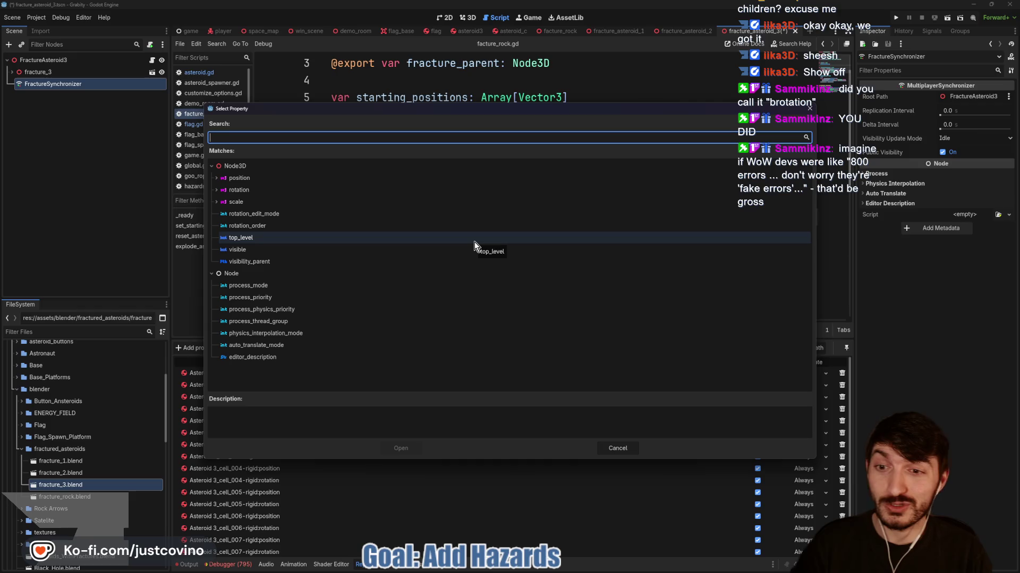
text(top_level)
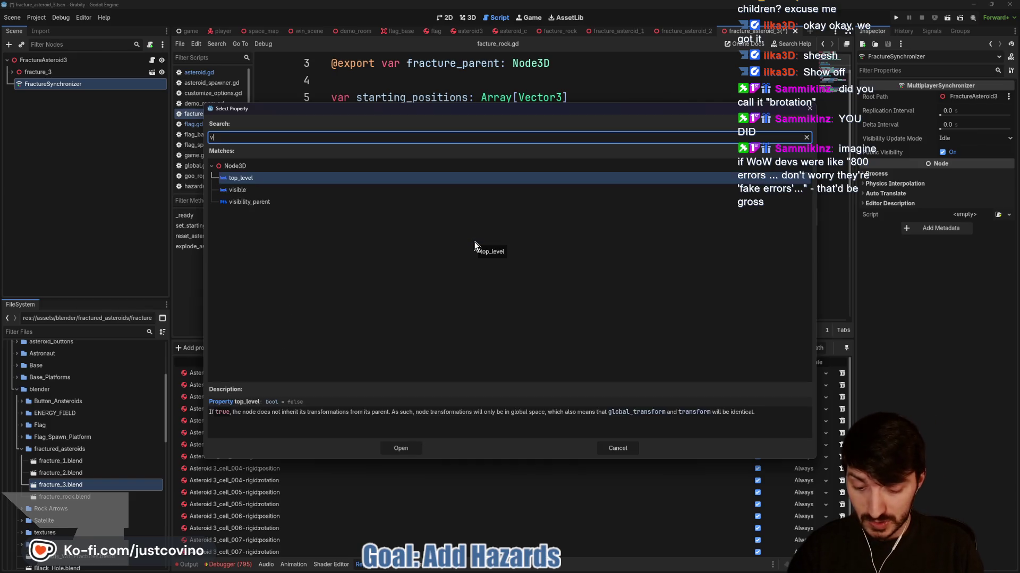
key(Return)
Save the scene, clear the Debugger errors, and switch to the fracture_asteroid_2 scene
key(ctrl+s)
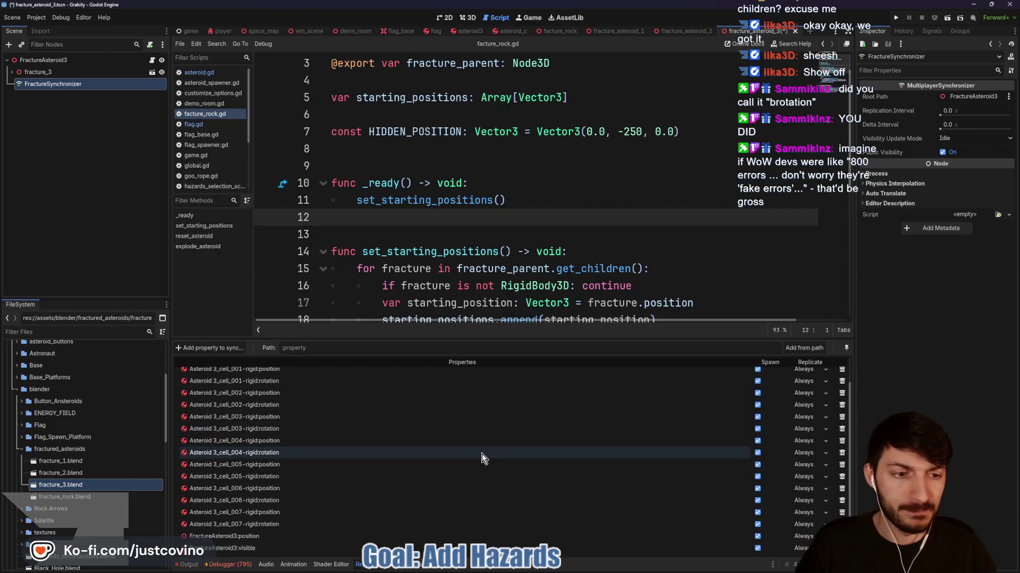
click(226, 564)
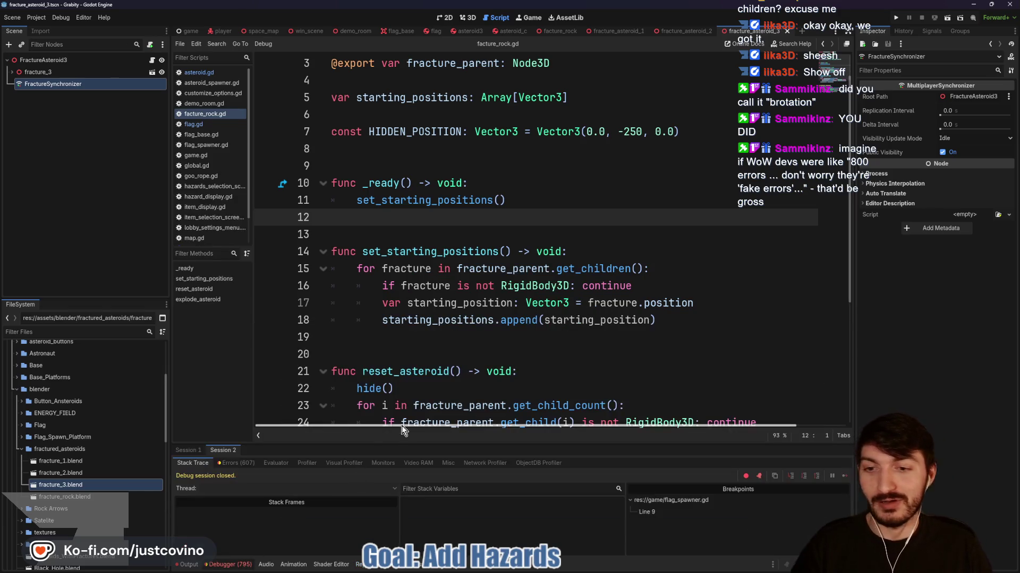
click(189, 451)
click(237, 463)
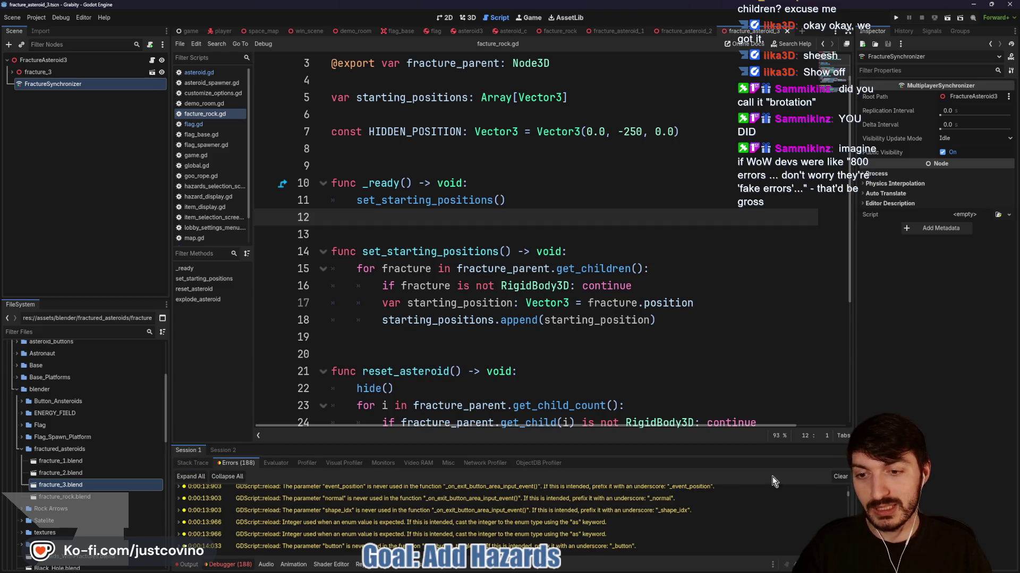
click(840, 477)
click(187, 564)
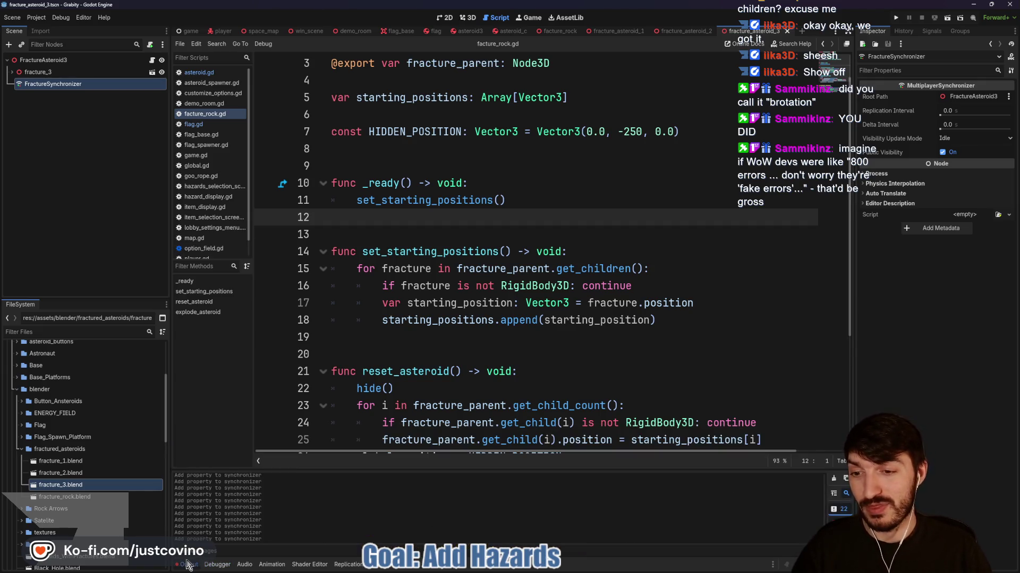
click(500, 319)
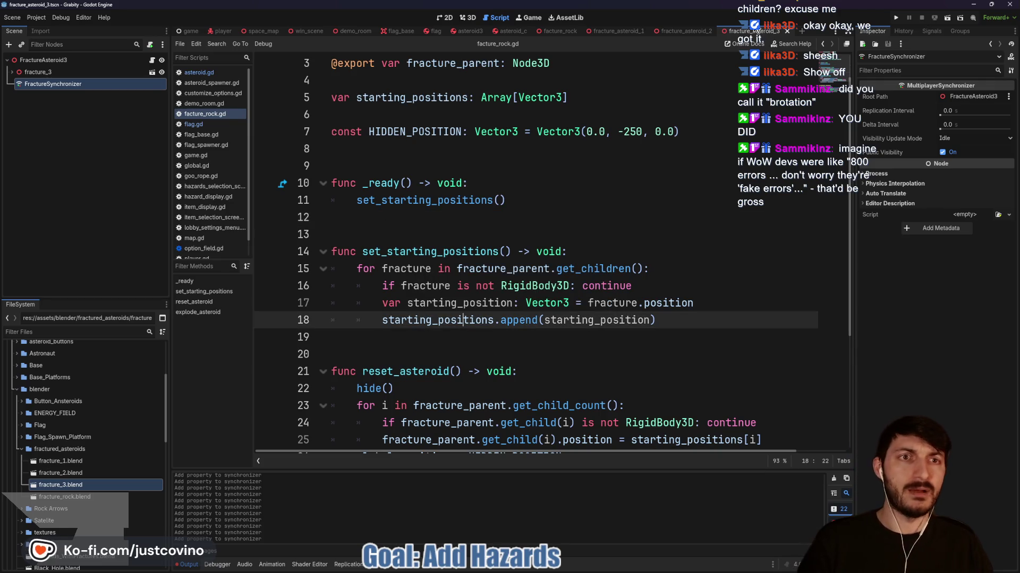
click(668, 32)
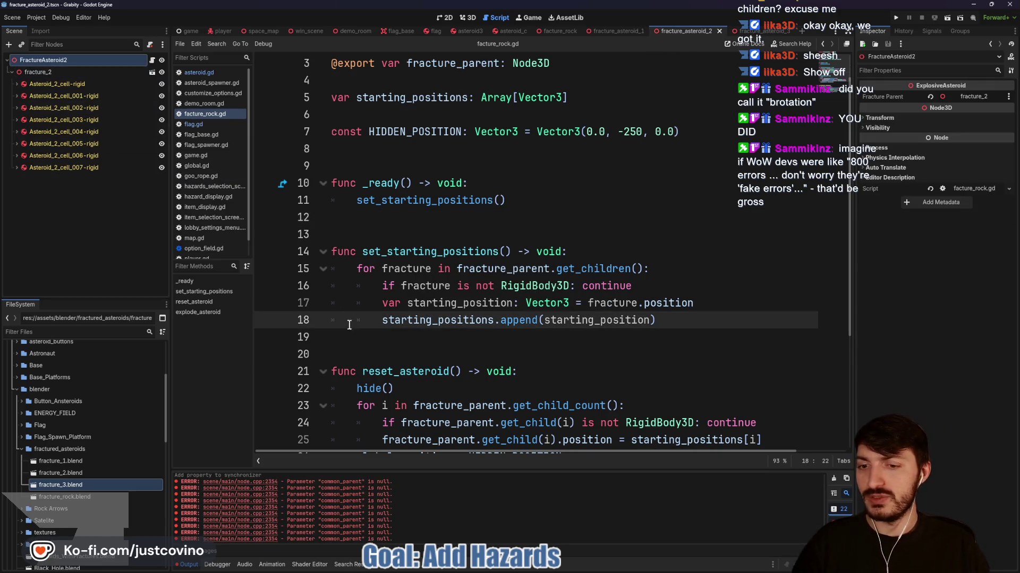
Clear the output log and add a MultiplayerSynchronizer node named FractureSynchronizer
click(832, 493)
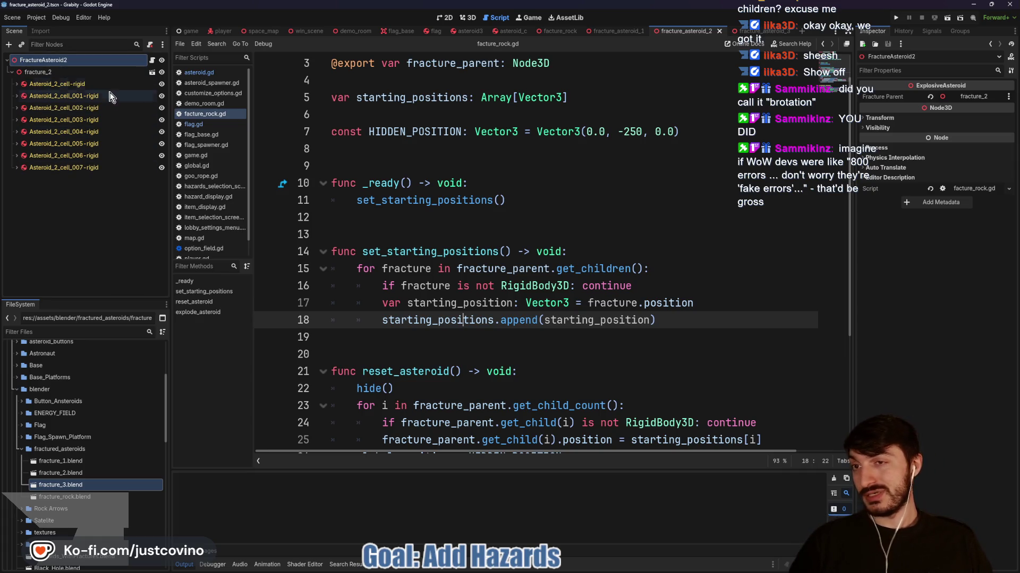
key(ctrl+a)
text(multipl)
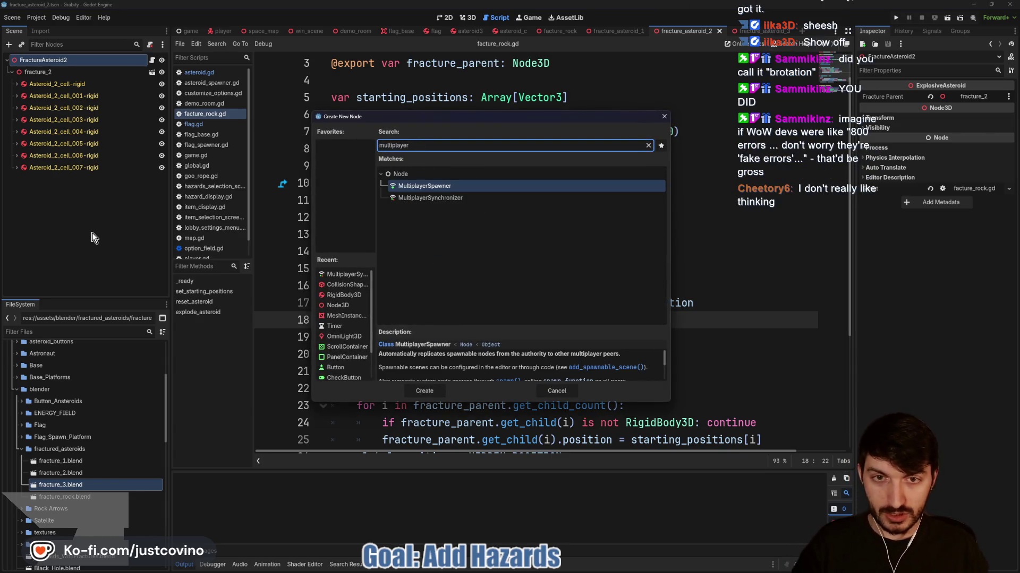
click(451, 198)
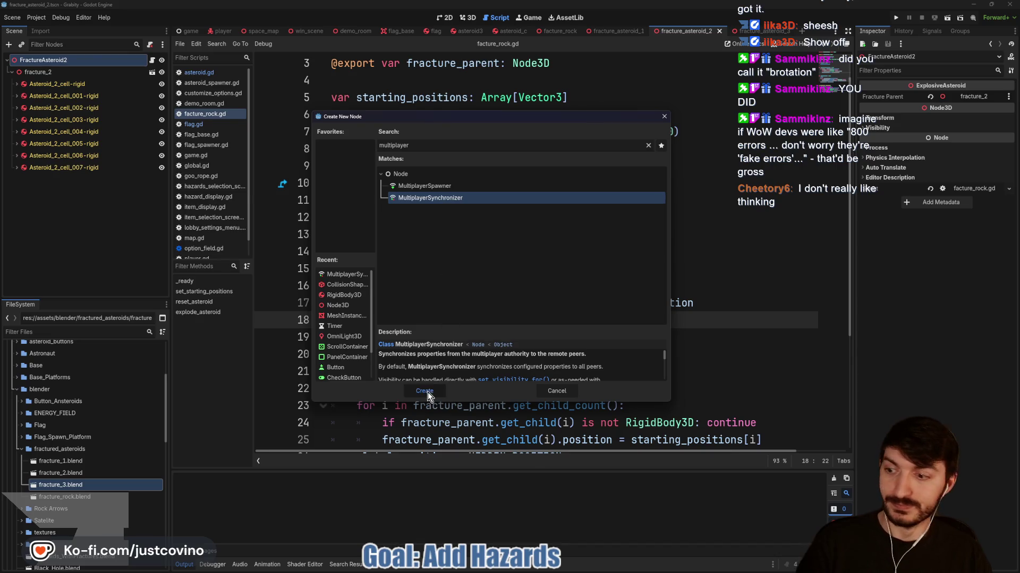
click(426, 392)
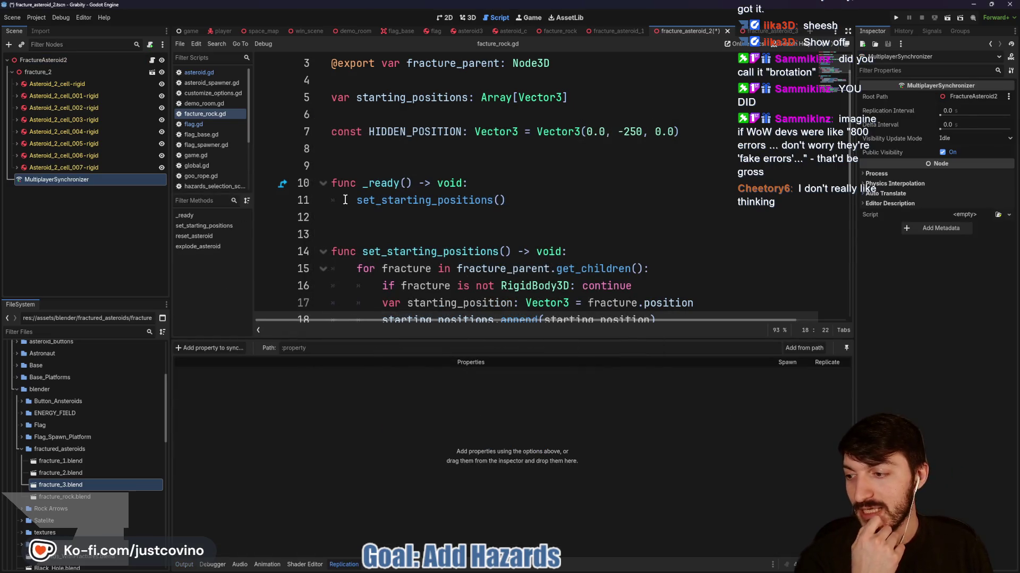
double_click(53, 179)
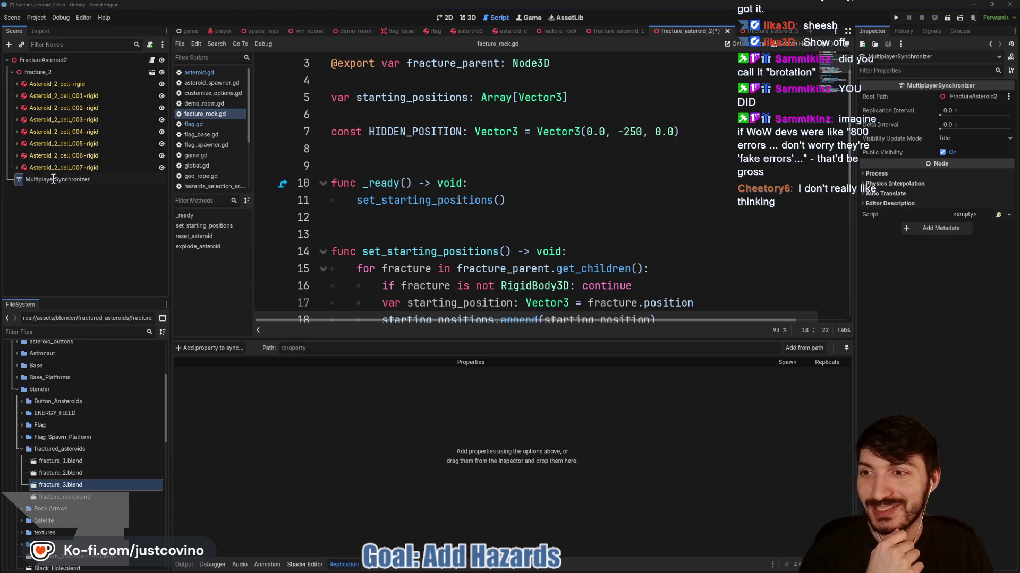
key(Return)
text(acture)
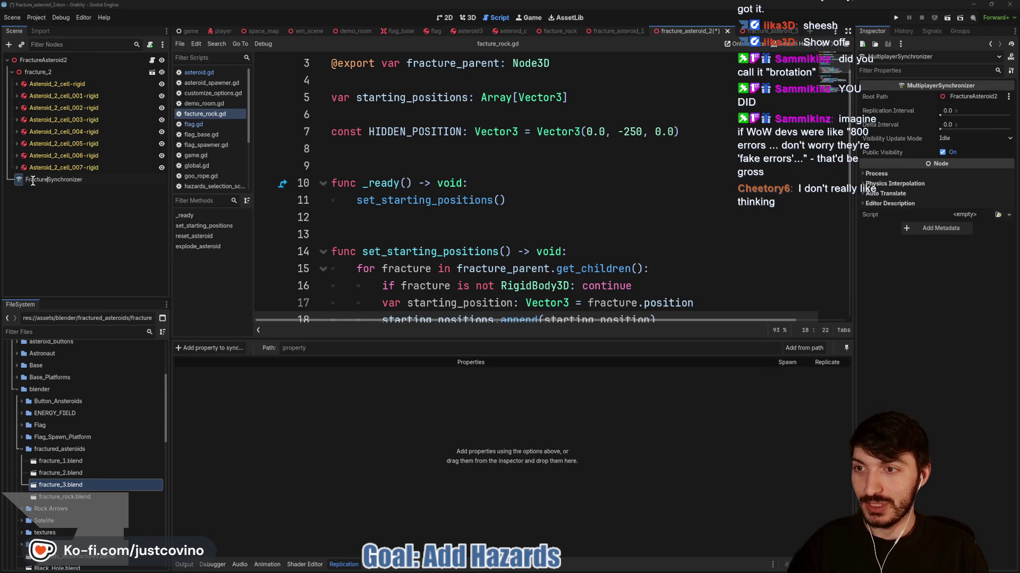
key(Return)
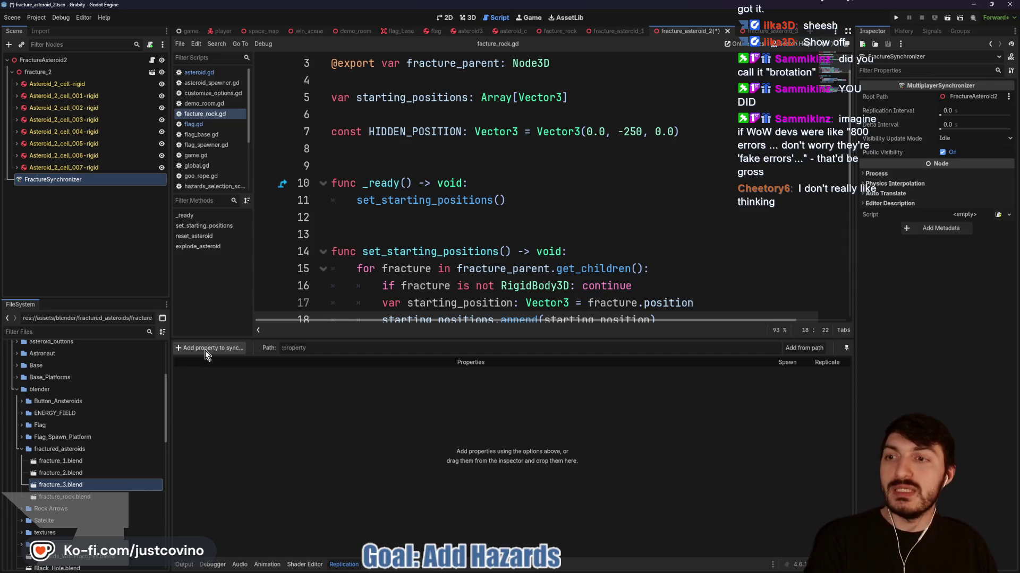
Sync position and rotation of the Asteroid_2_cell-rigid fragment
click(205, 346)
click(504, 201)
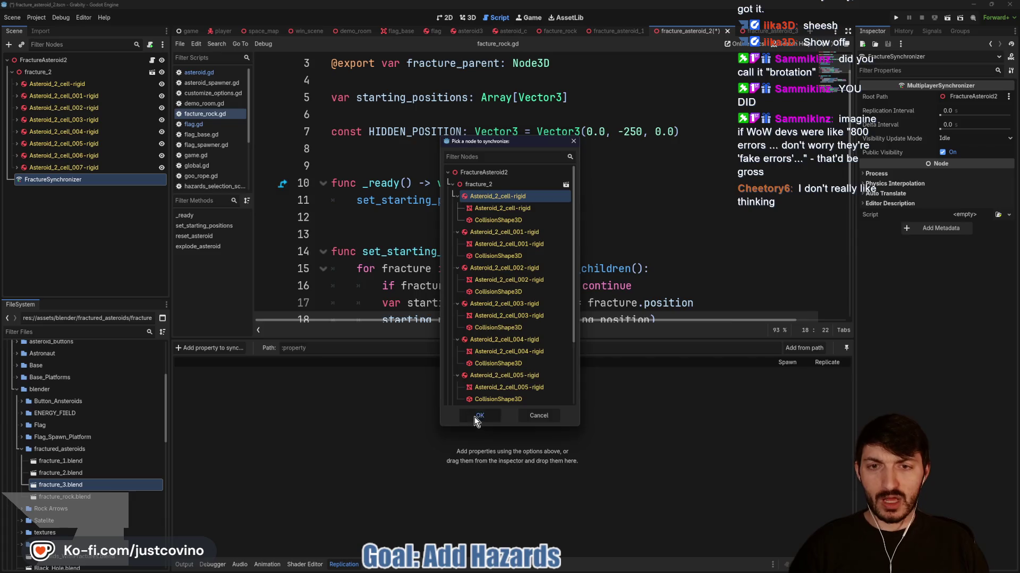
click(477, 417)
text(position)
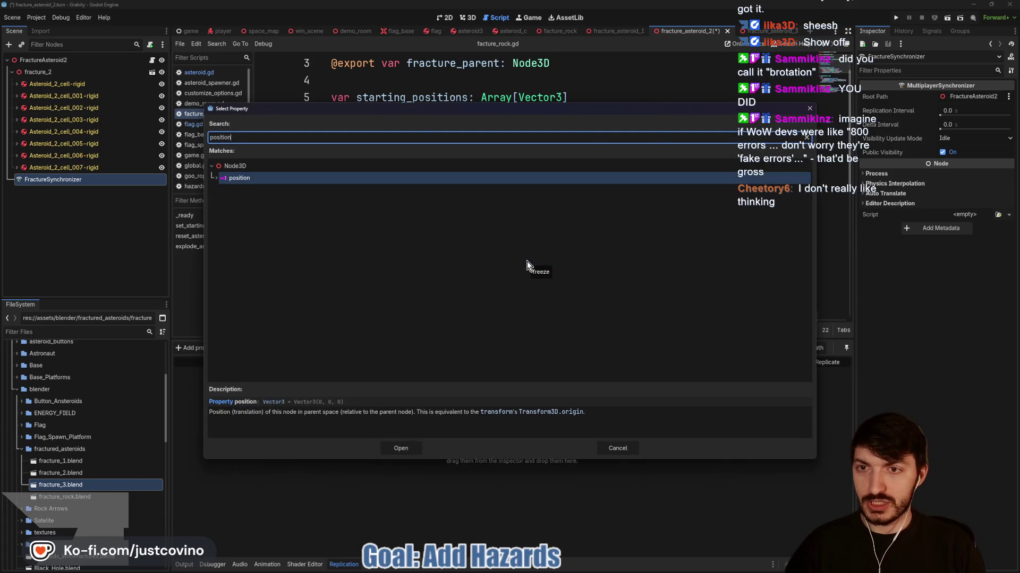
key(Return)
click(236, 346)
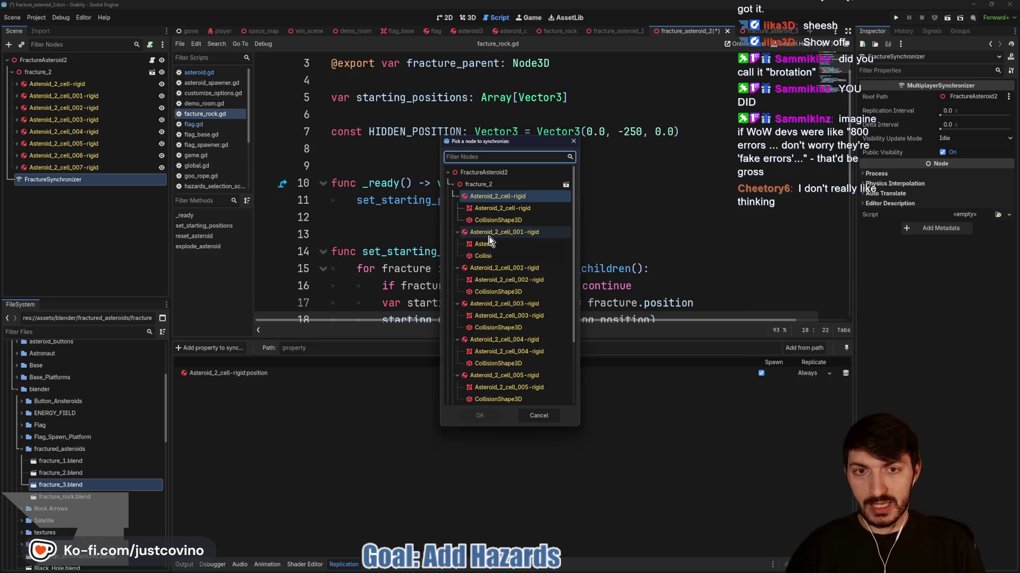
click(476, 411)
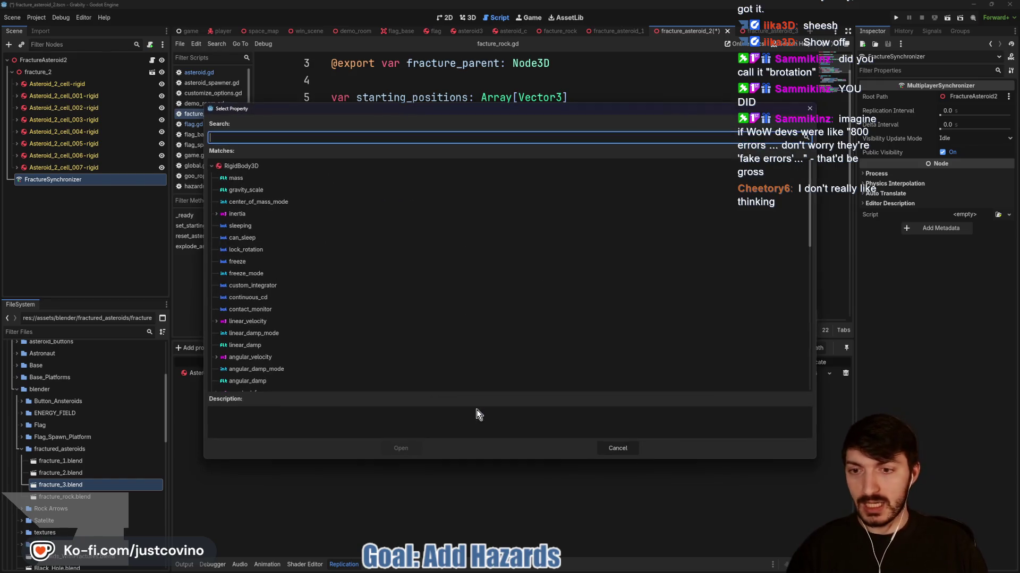
text(rotation)
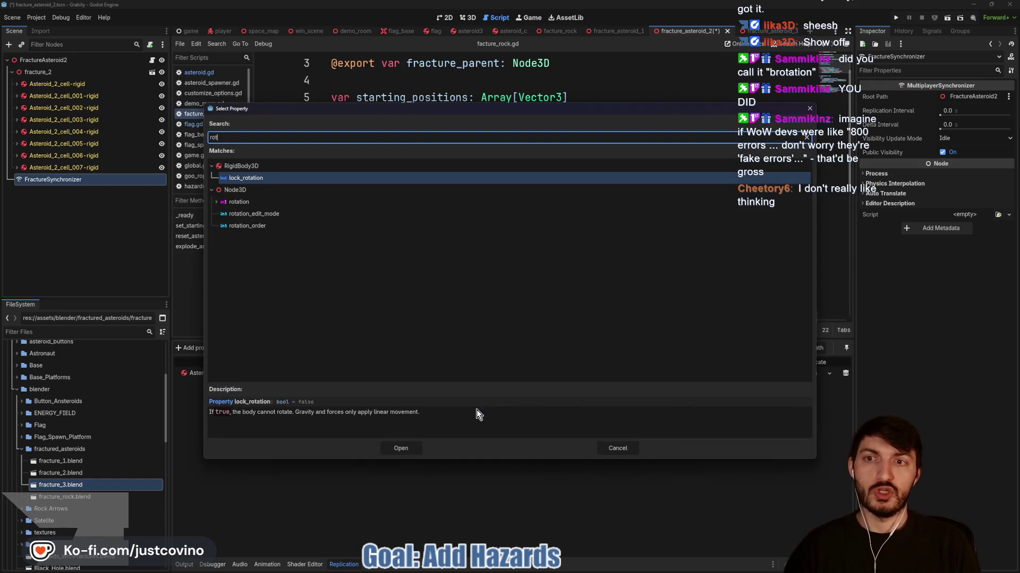
click(233, 202)
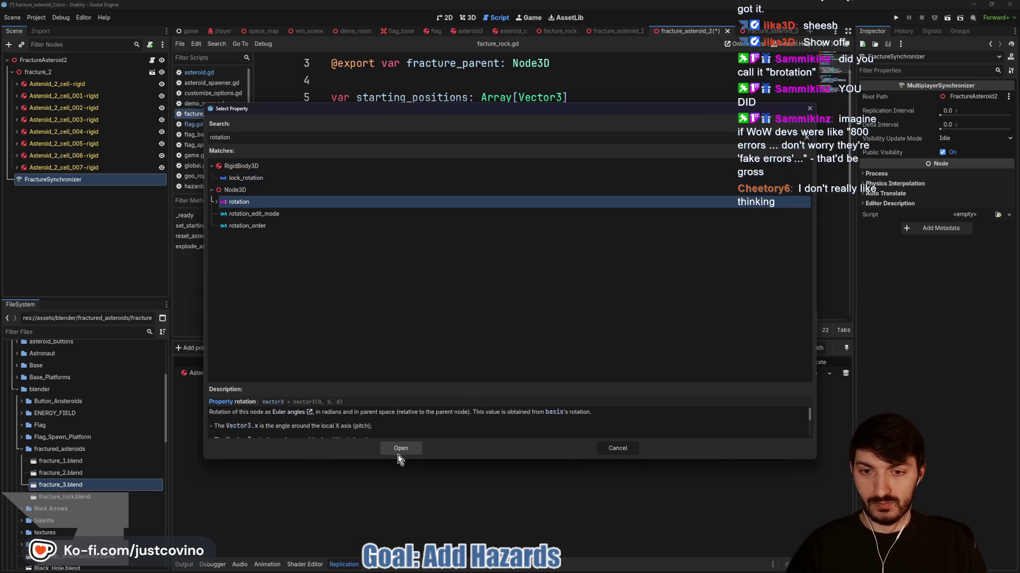
click(400, 449)
Sync position and rotation of the Asteroid_2_cell_001-rigid fragment
click(217, 348)
click(504, 232)
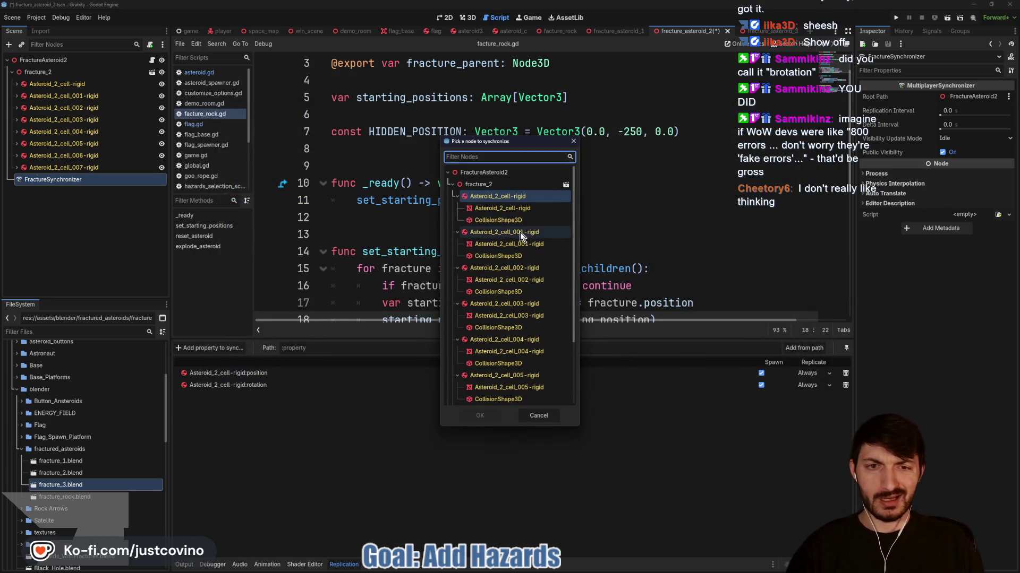
click(480, 416)
text(position)
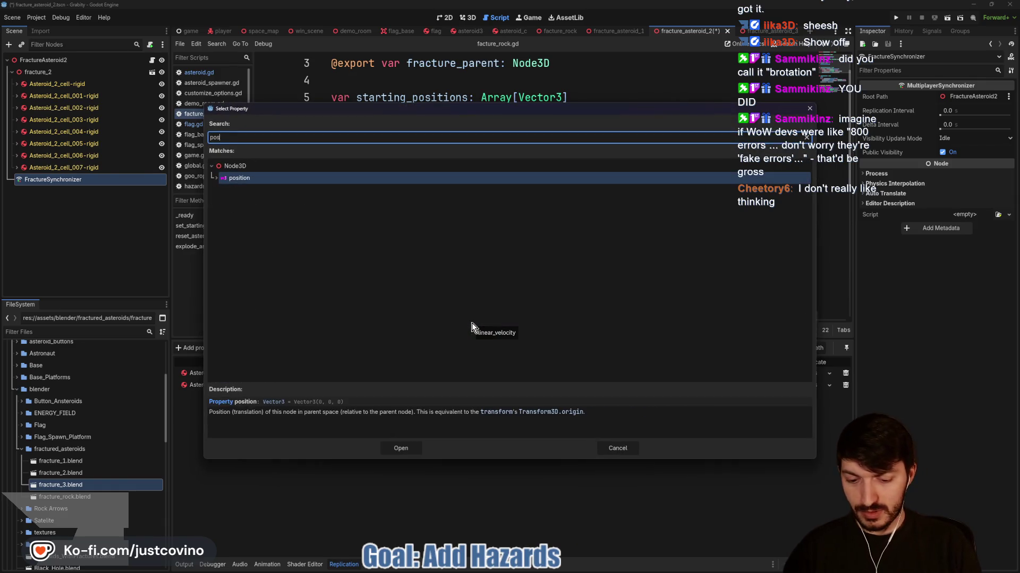
key(Return)
click(213, 347)
click(511, 232)
click(481, 415)
text(rotatio)
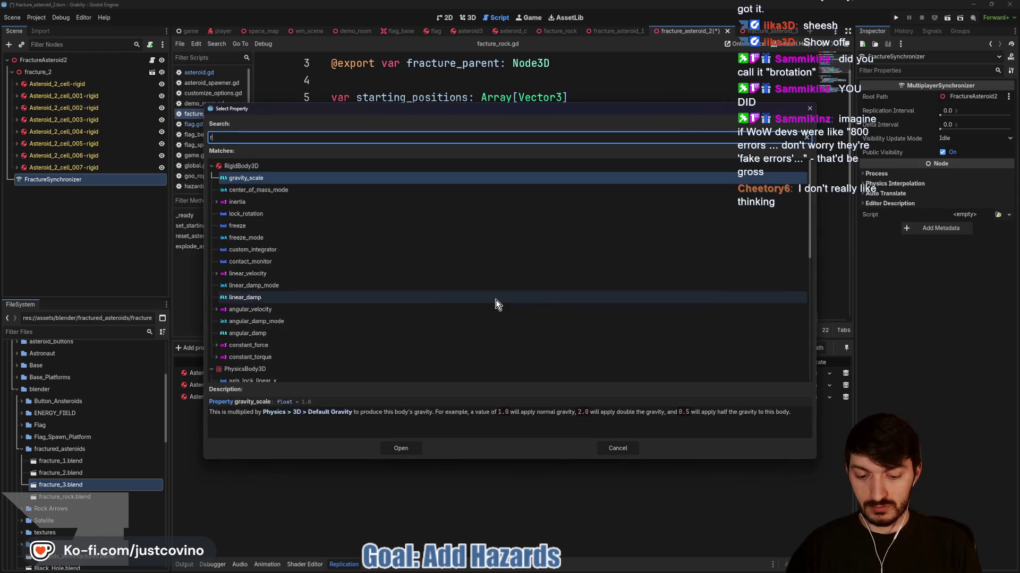
key(Down)
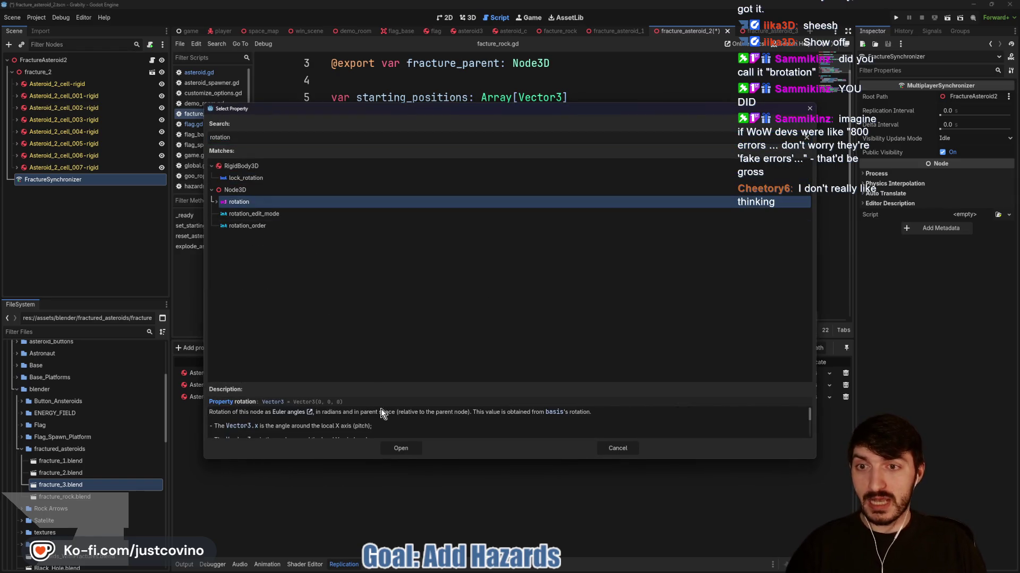
key(Return)
Sync position and rotation of the Asteroid_2_cell_002-rigid fragment
click(201, 351)
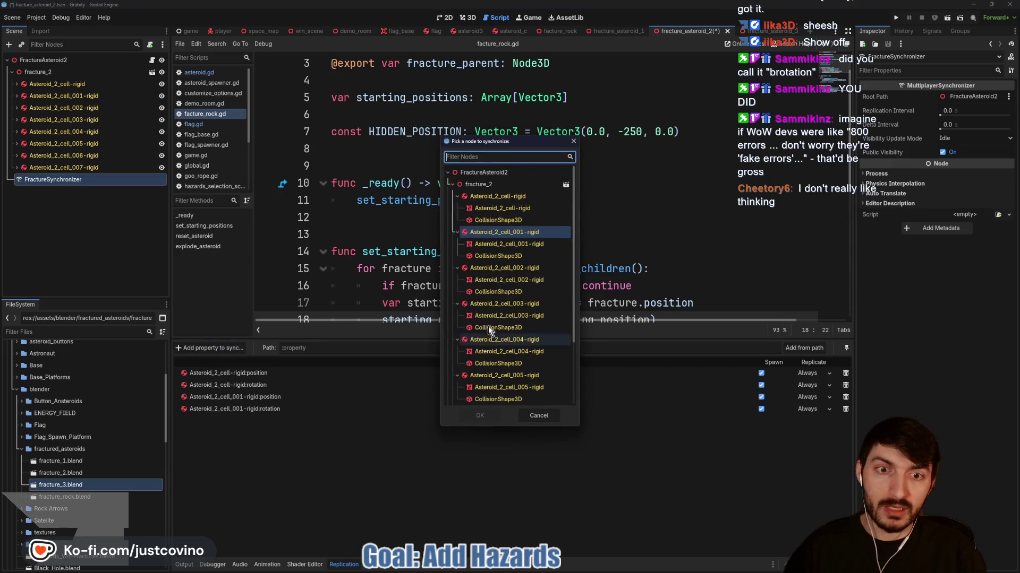
click(508, 268)
click(492, 415)
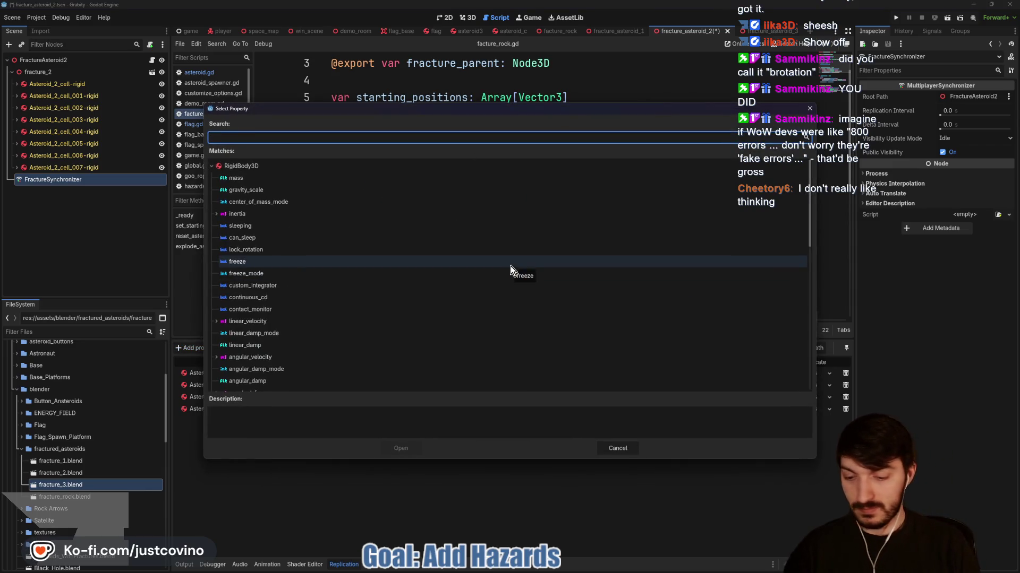
text(posit)
click(268, 177)
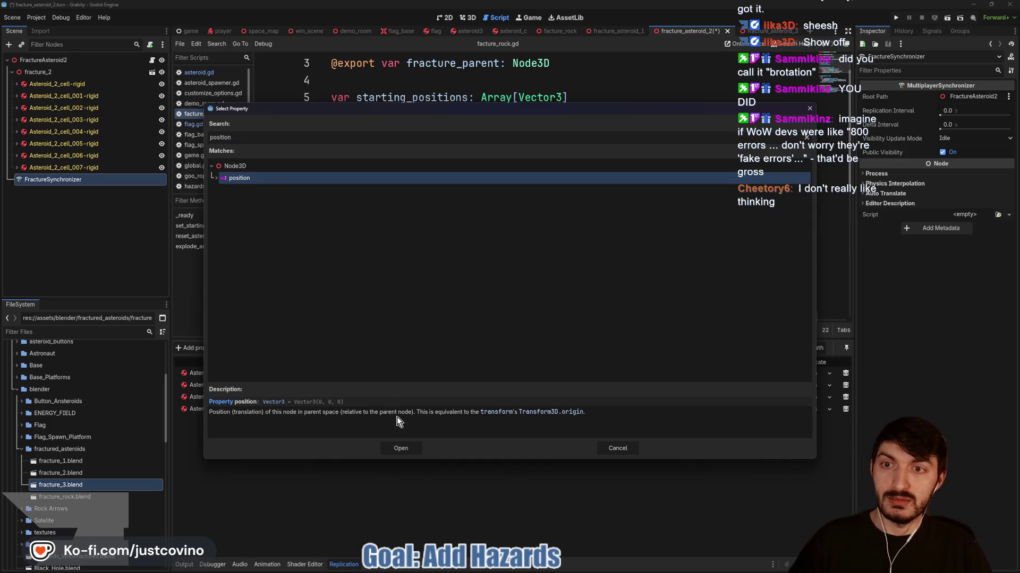
click(400, 448)
click(197, 352)
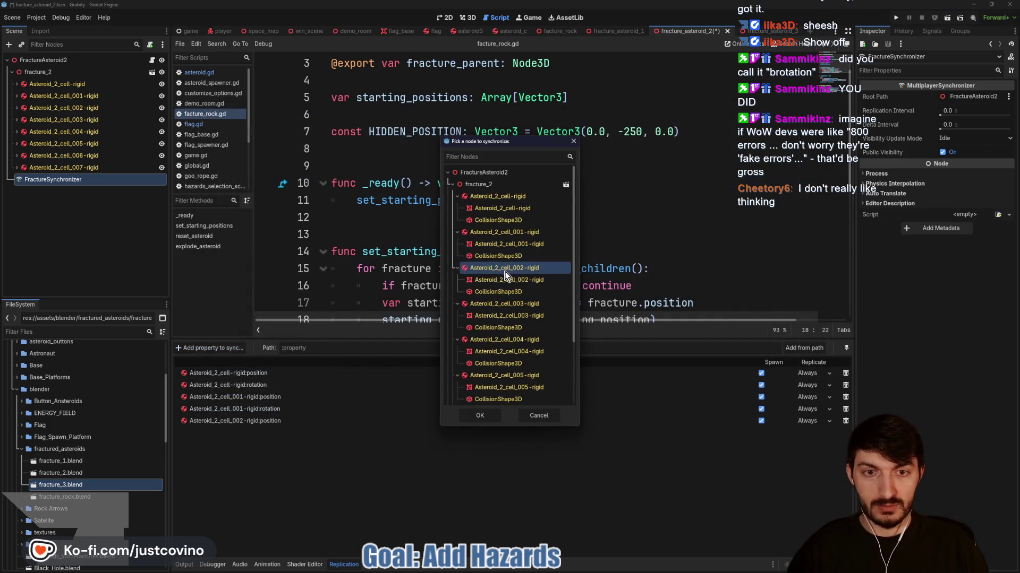
click(483, 415)
text(rotation)
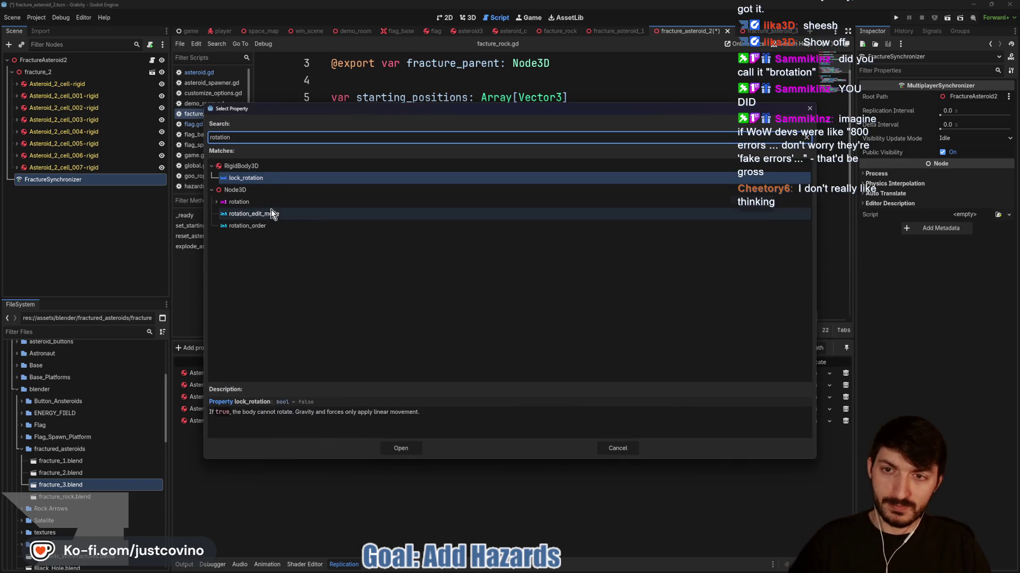
click(268, 203)
click(399, 448)
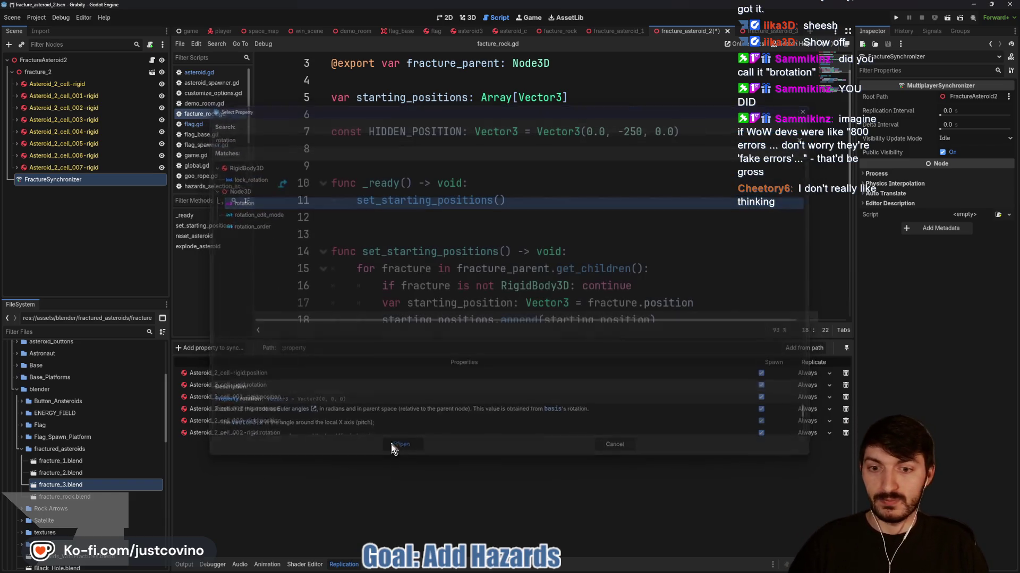
Sync position and rotation of the Asteroid_2_cell_003-rigid fragment
click(209, 349)
click(504, 304)
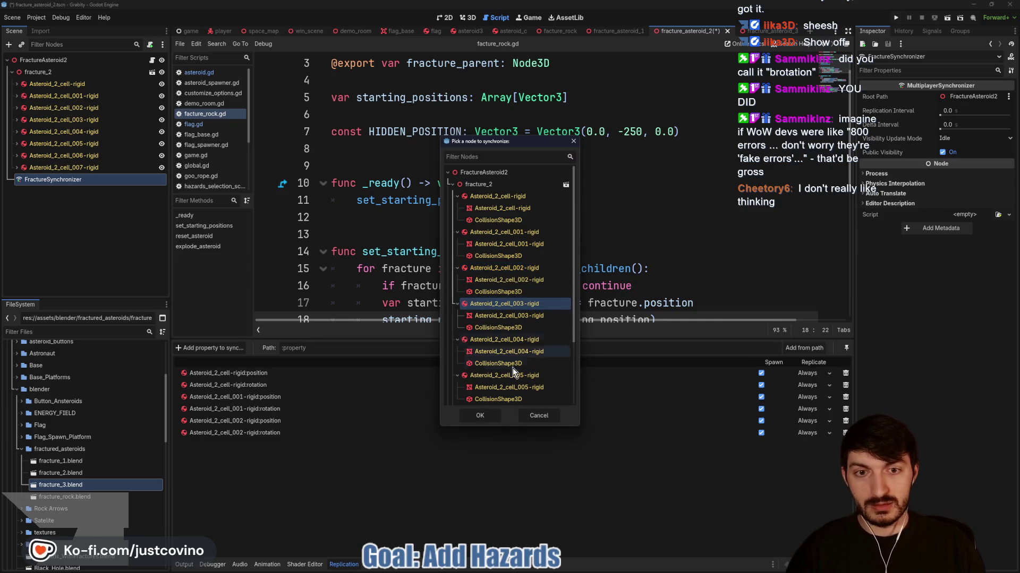
click(480, 416)
text(position)
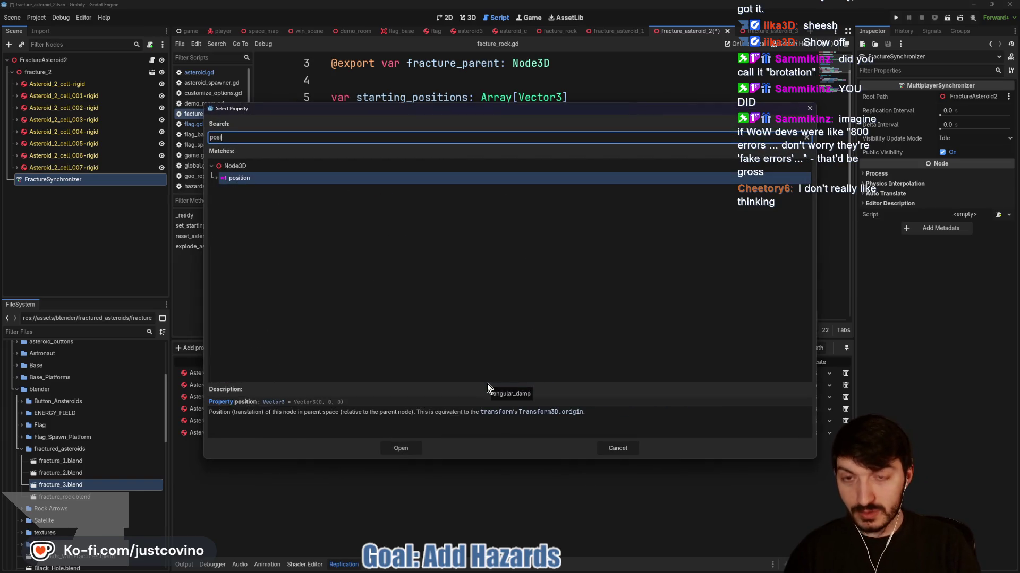
key(Return)
click(233, 350)
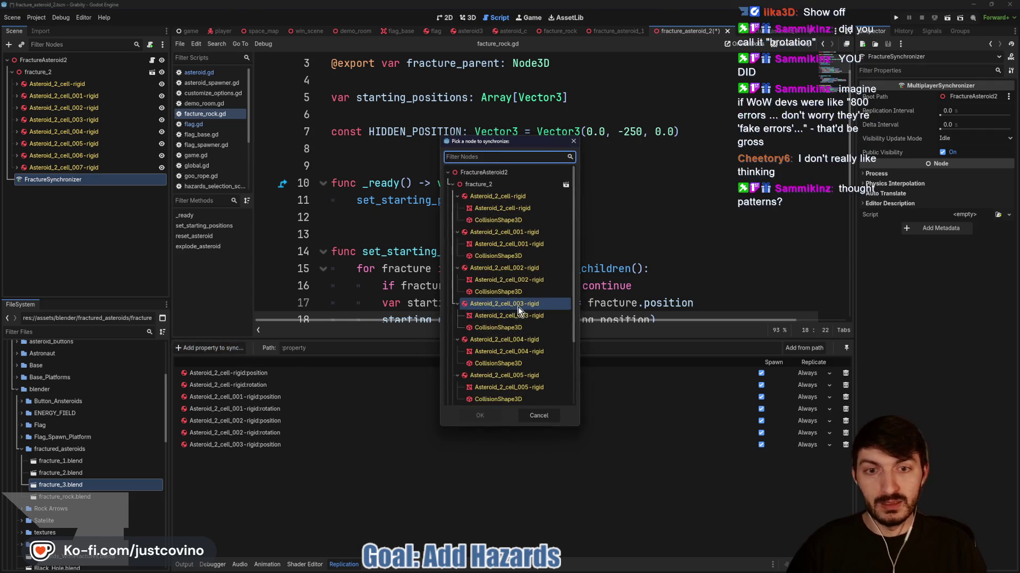
click(479, 415)
text(rotation)
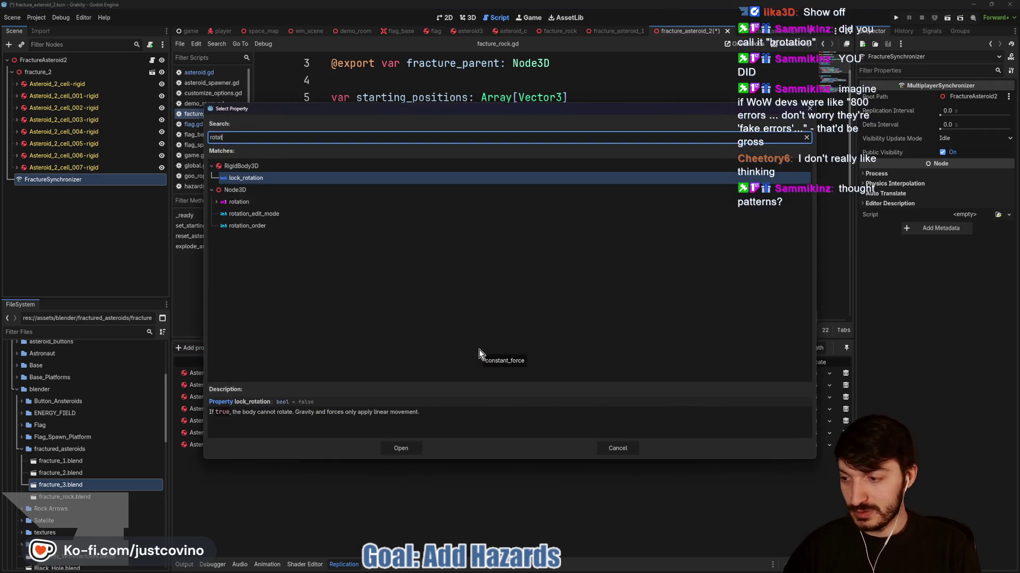
click(253, 204)
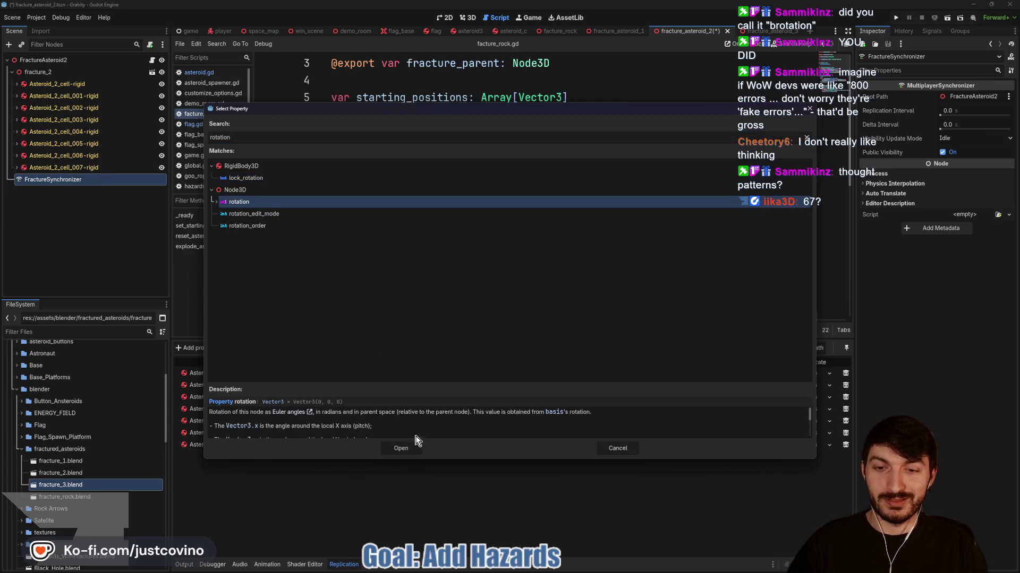
click(396, 445)
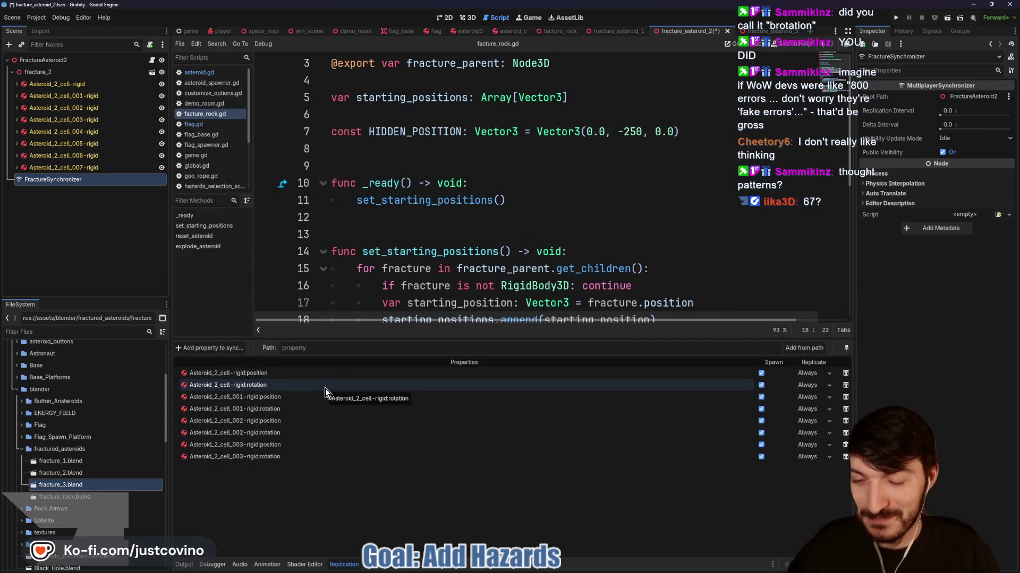
Add Asteroid_2_cell_004-rigid's position to the FractureSynchronizer's synced properties
click(210, 349)
click(539, 303)
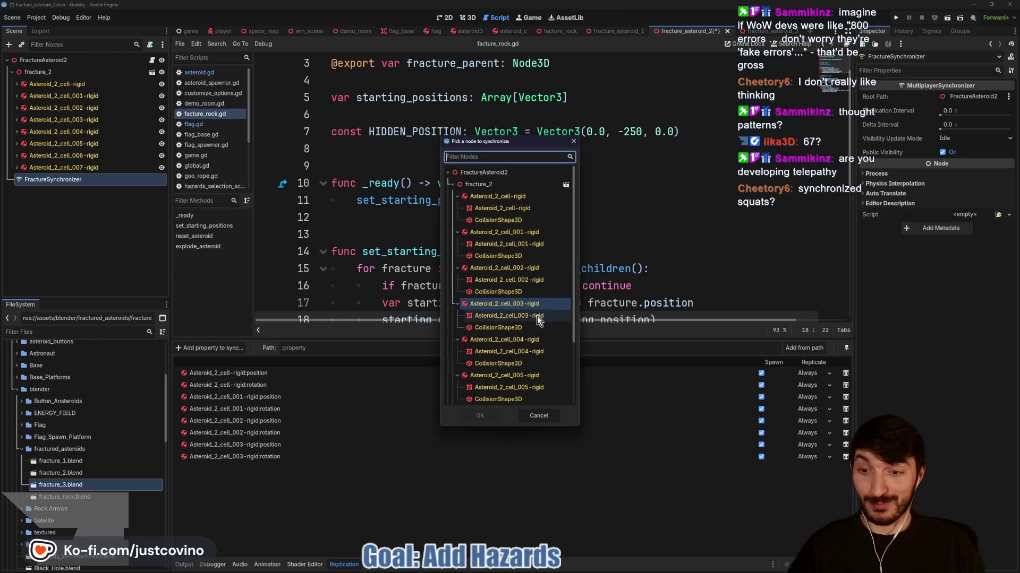
click(491, 341)
click(481, 416)
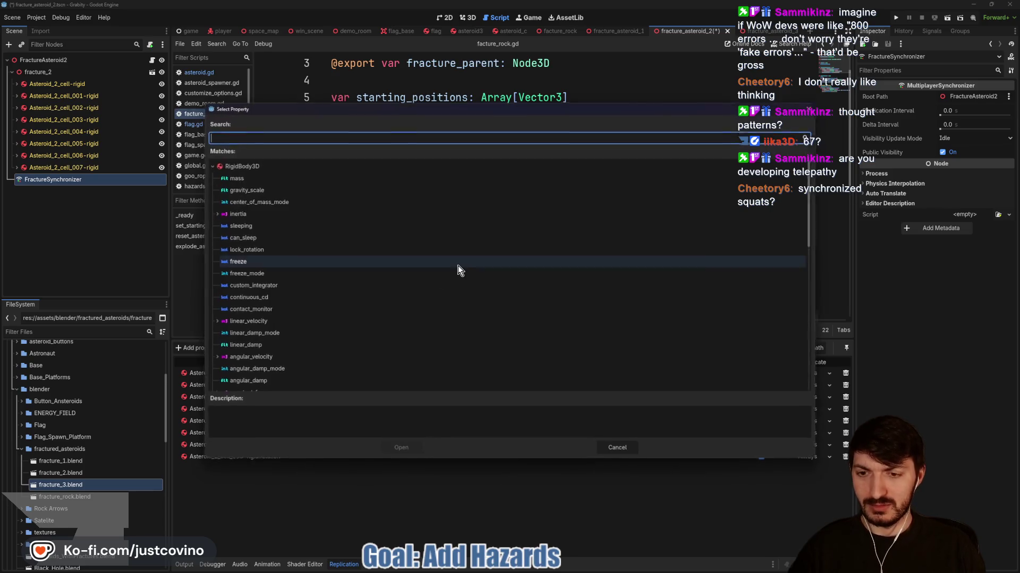
text(position)
key(Return)
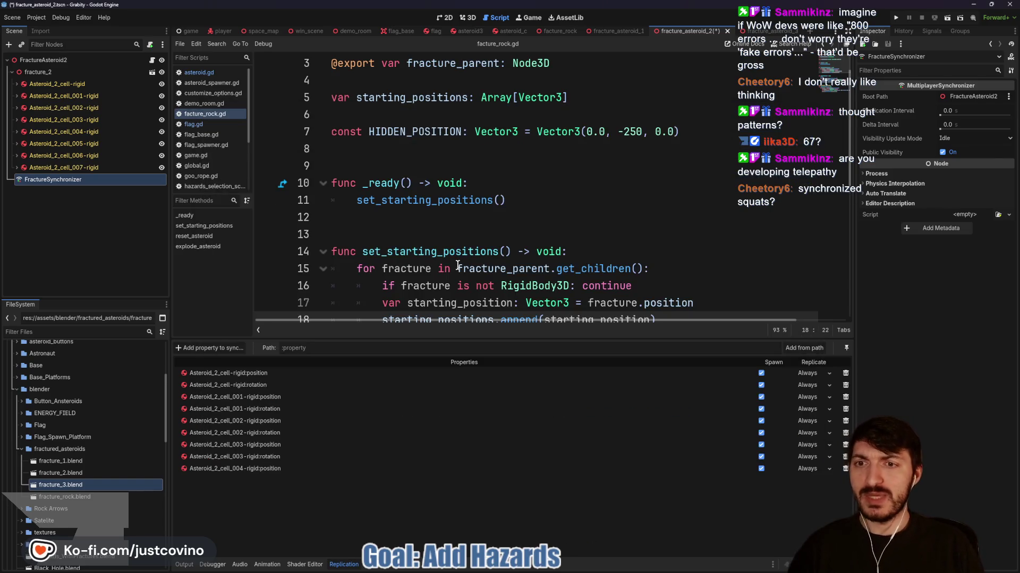
Re-add cell_004's position, then choose Asteroid_2_cell_005-rigid as the next node to sync
click(224, 348)
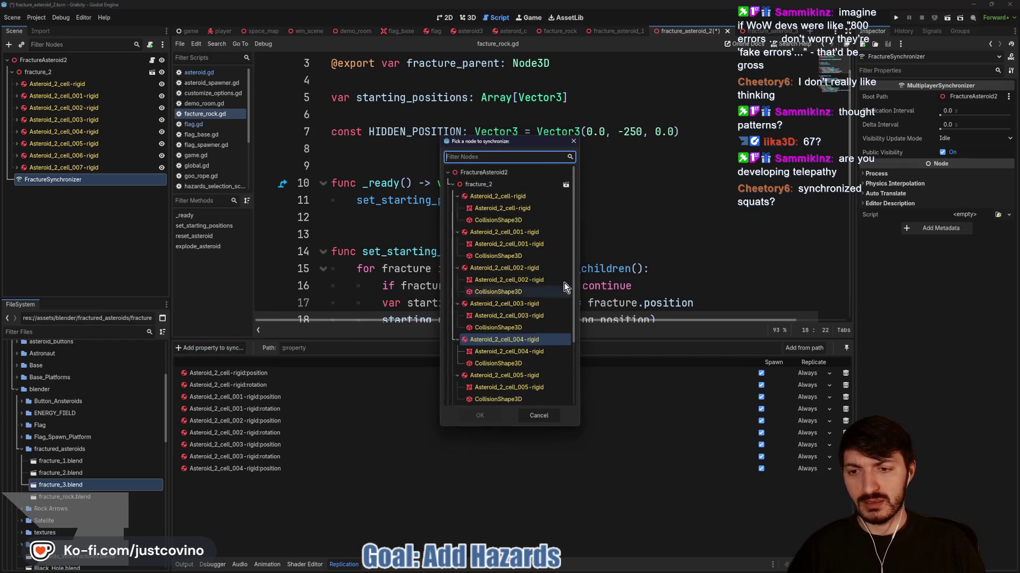
click(481, 415)
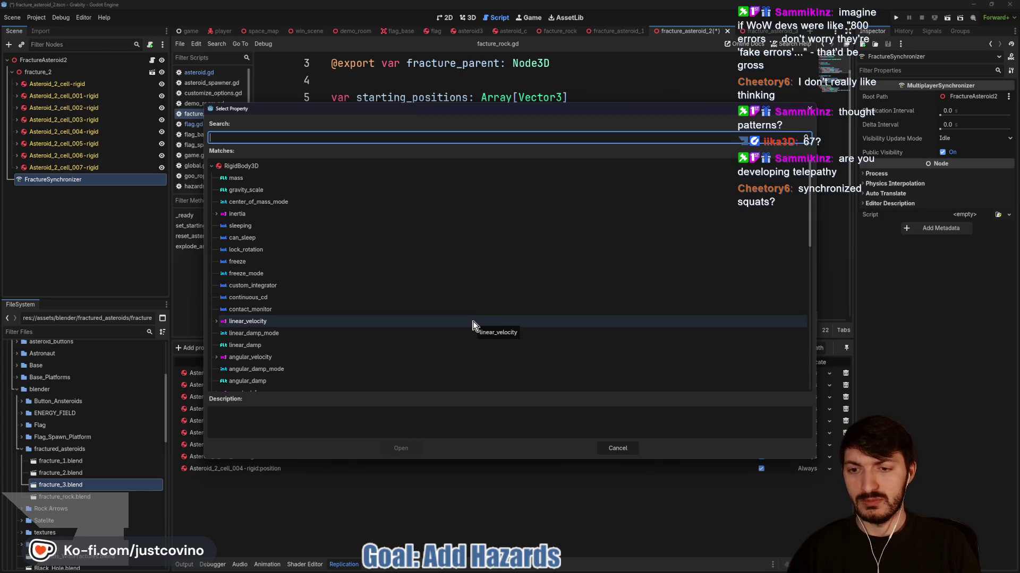
text(pos)
key(Return)
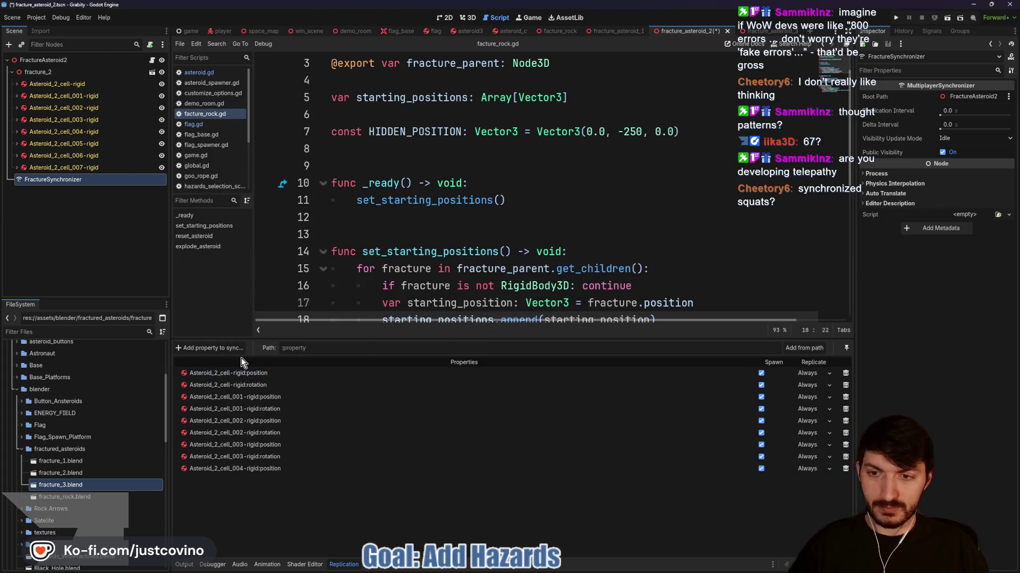
click(210, 347)
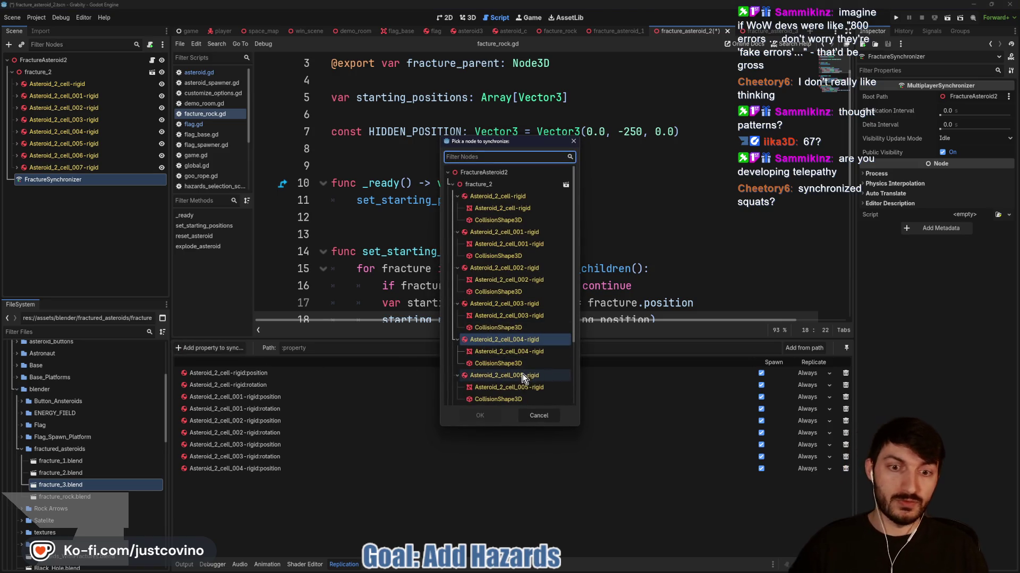
click(502, 375)
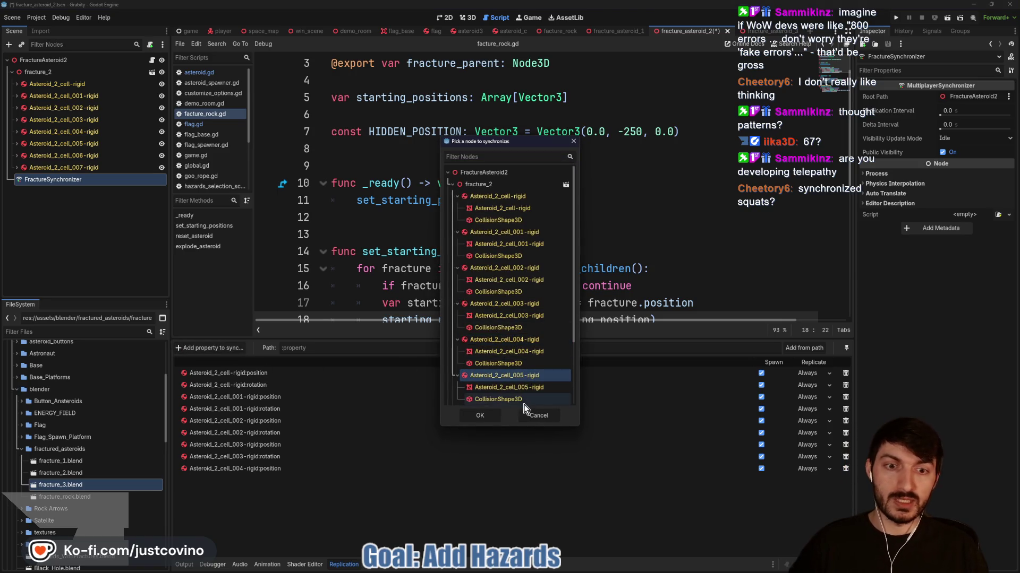
click(486, 416)
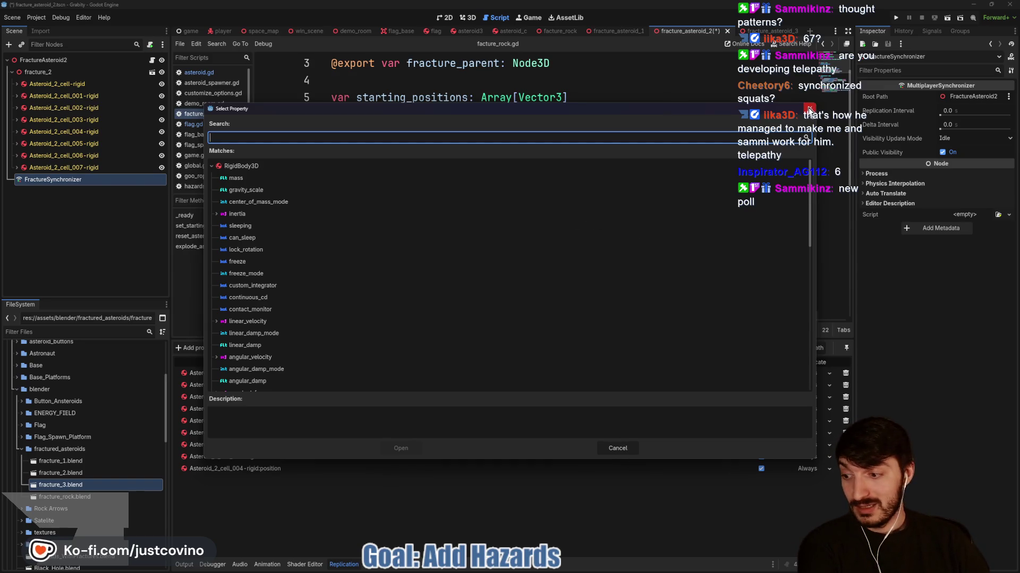
Move the property picker aside, dismiss the already-synchronized warning, and cancel that entry
mouse_move(690, 109)
mouse_down()
mouse_move(678, 186)
mouse_move(677, 171)
mouse_up()
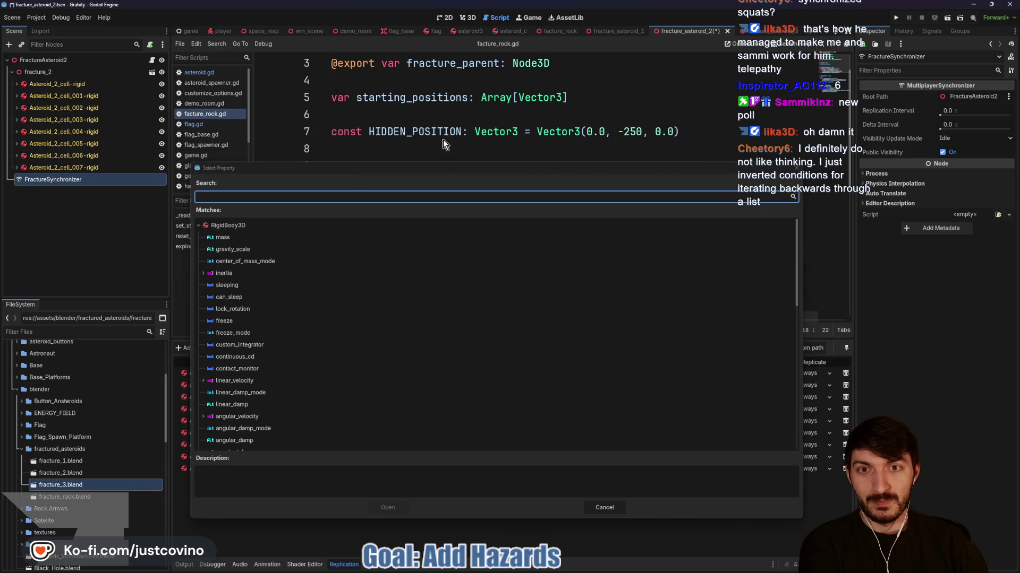
mouse_move(437, 170)
mouse_down()
mouse_move(526, 428)
mouse_move(524, 344)
mouse_move(495, 328)
mouse_up()
click(495, 295)
mouse_move(587, 333)
mouse_down()
mouse_move(578, 72)
mouse_move(596, 96)
mouse_up()
click(667, 429)
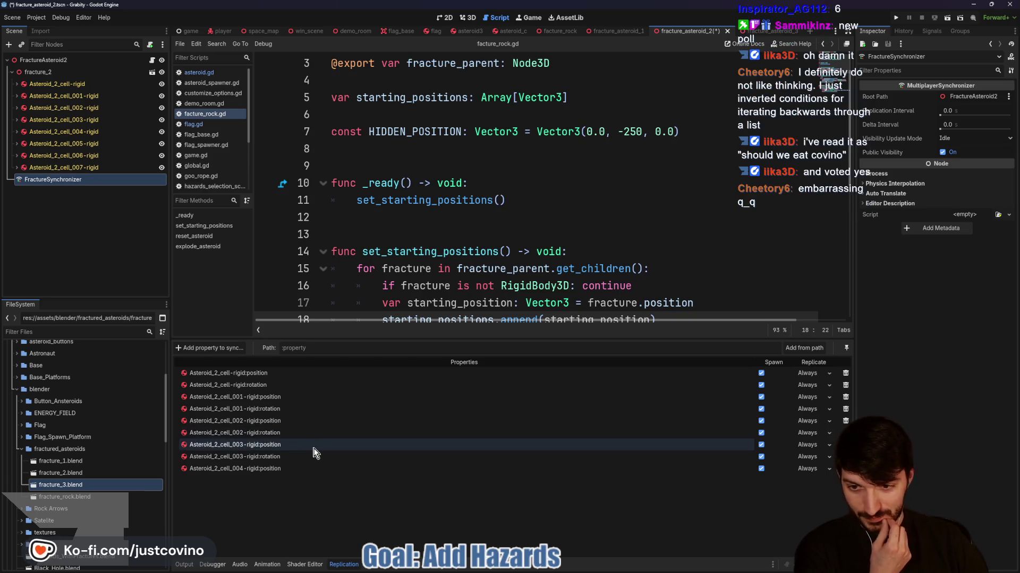
Sync Asteroid_2_cell_004-rigid's Node3D rotation and save the fracture_asteroid_2 scene
click(228, 348)
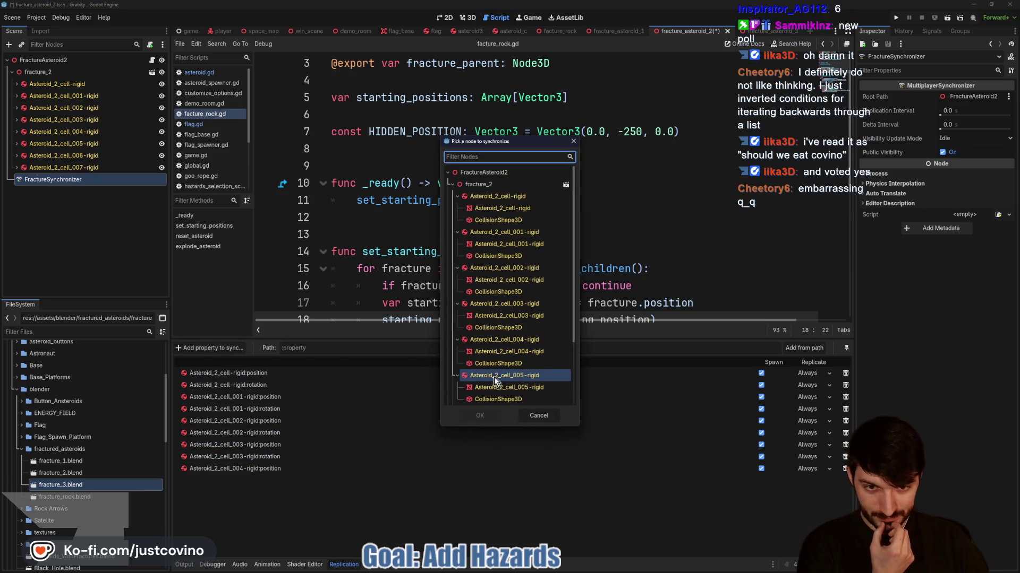
click(502, 339)
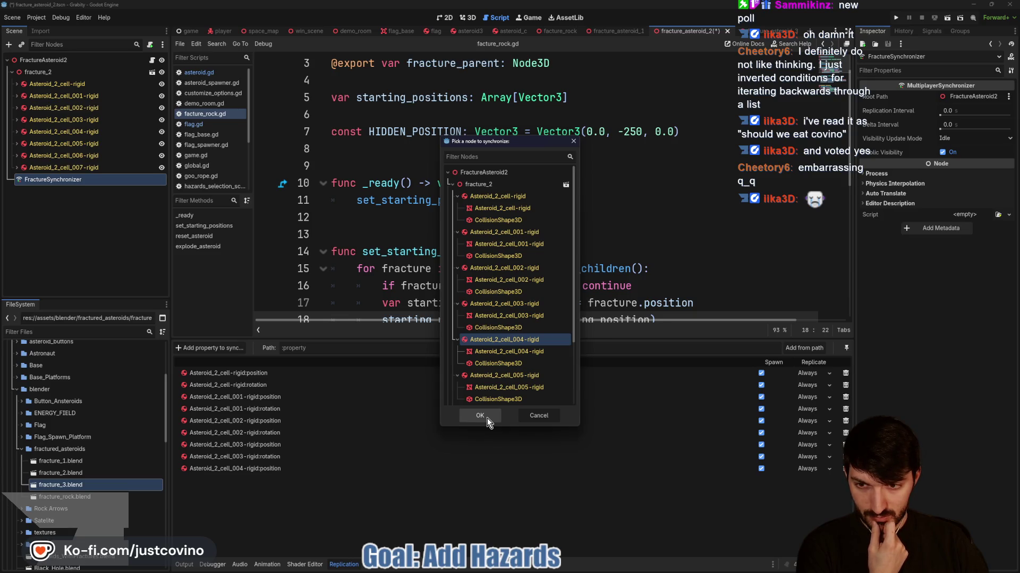
click(486, 419)
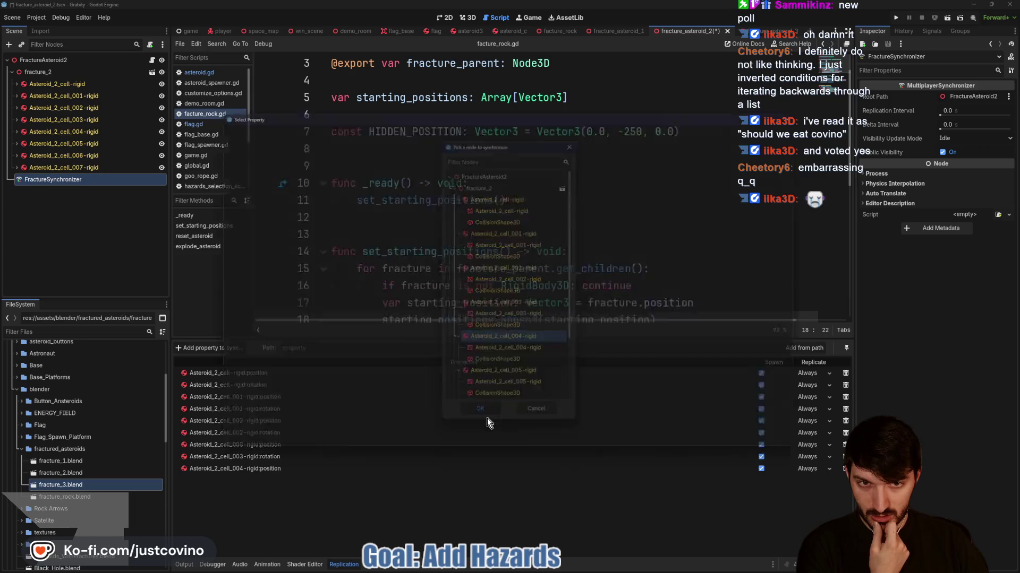
text(rotation)
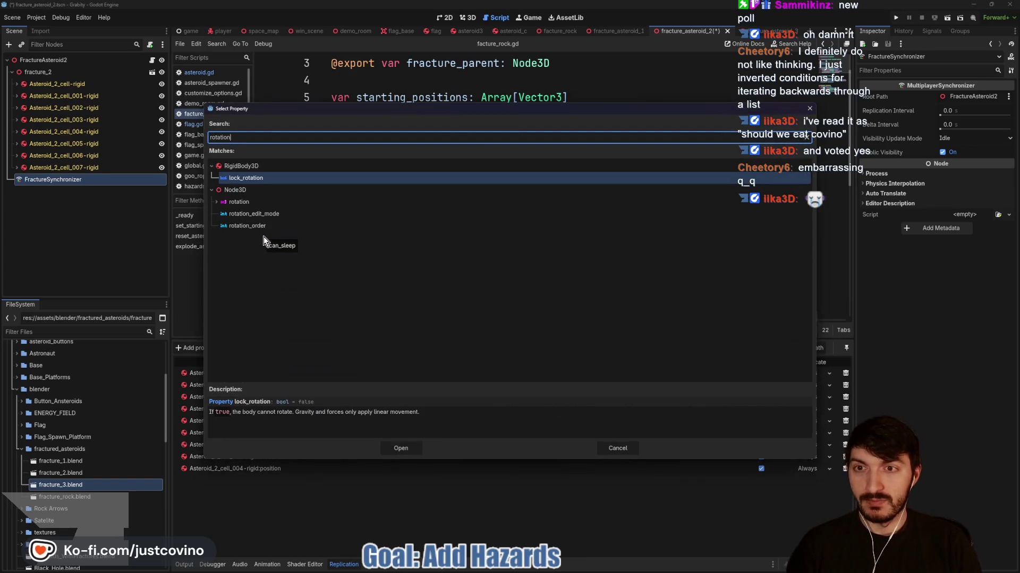
click(394, 449)
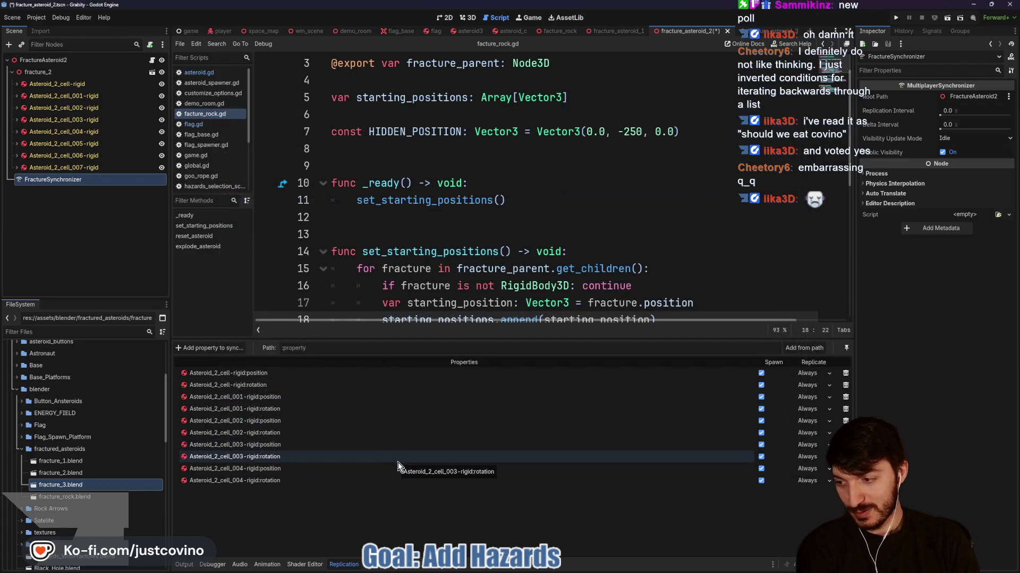
key(ctrl+s)
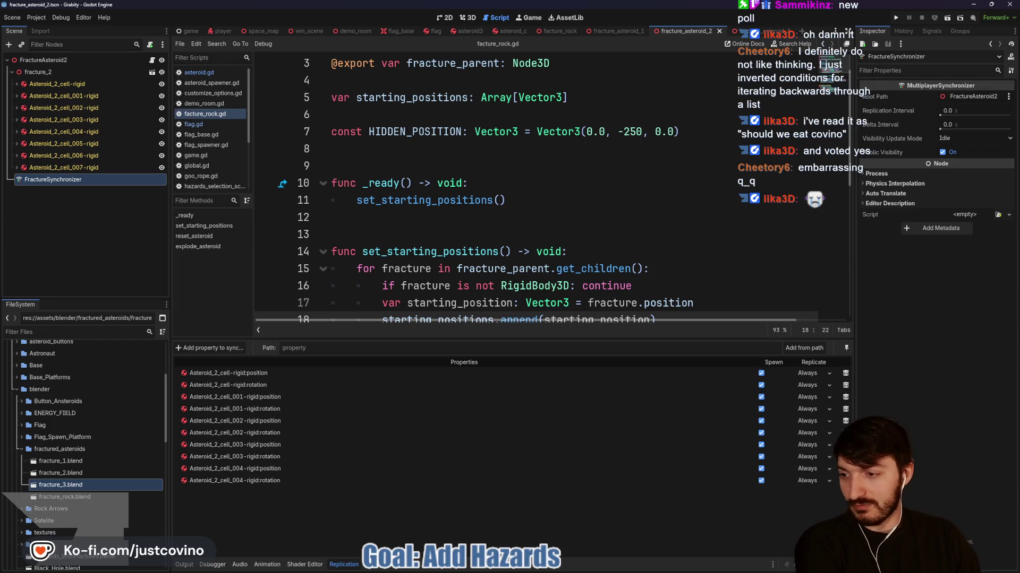
Vote No in the Twitch chat poll about going to eat, then close the chat
key(alt+Tab)
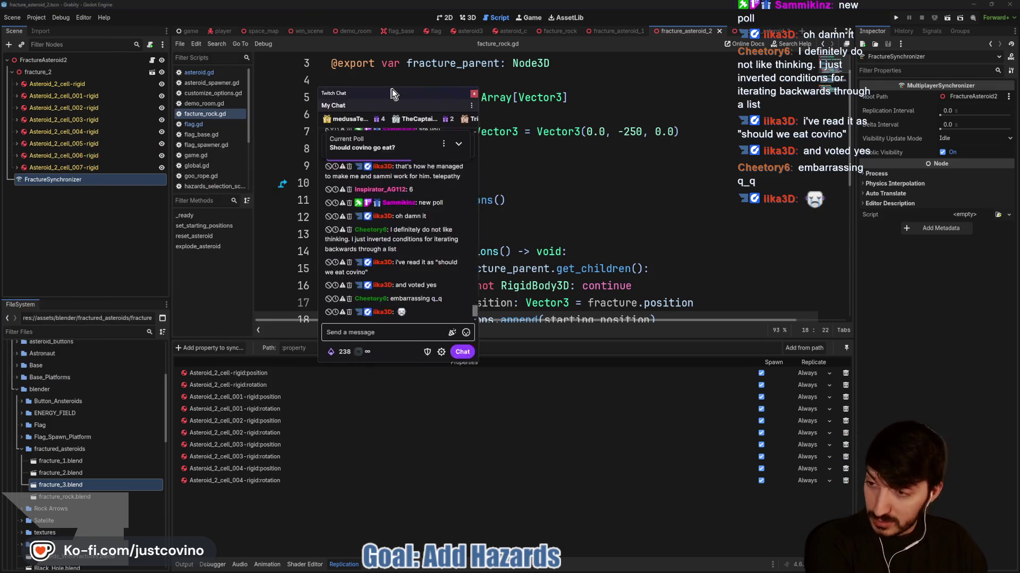
click(407, 150)
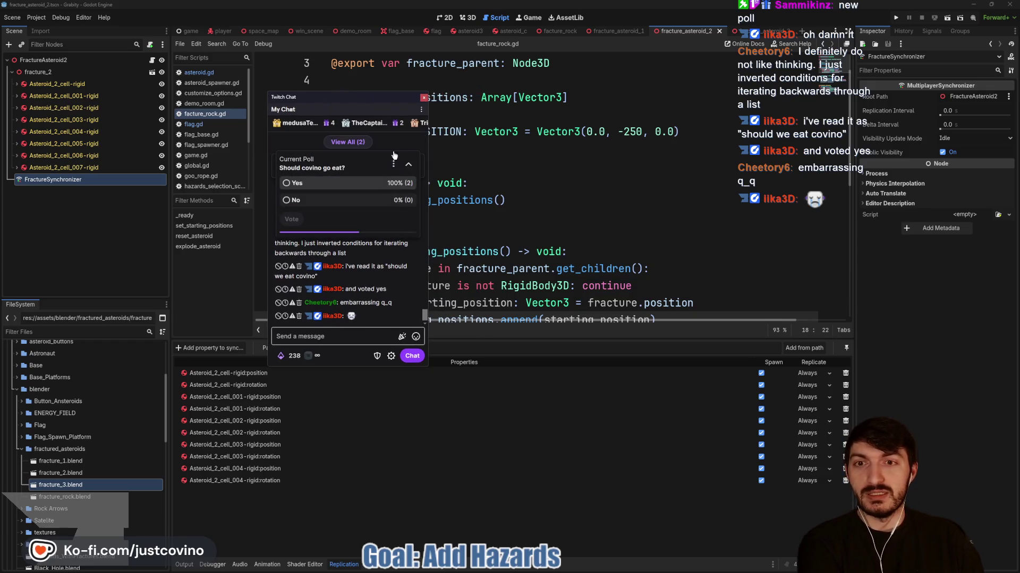
click(287, 199)
click(295, 220)
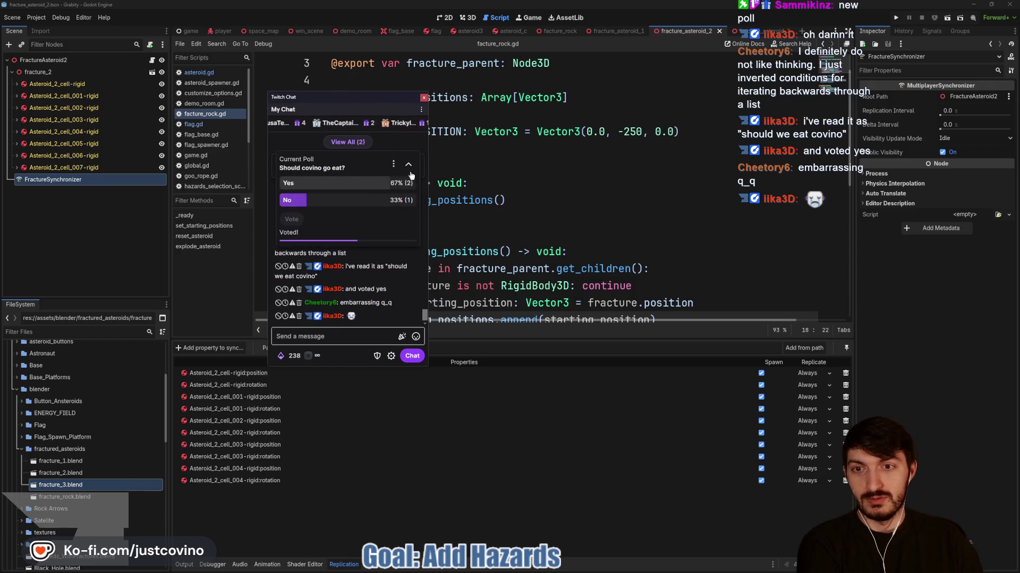
drag(374, 104, 148, 84)
key(alt+Tab)
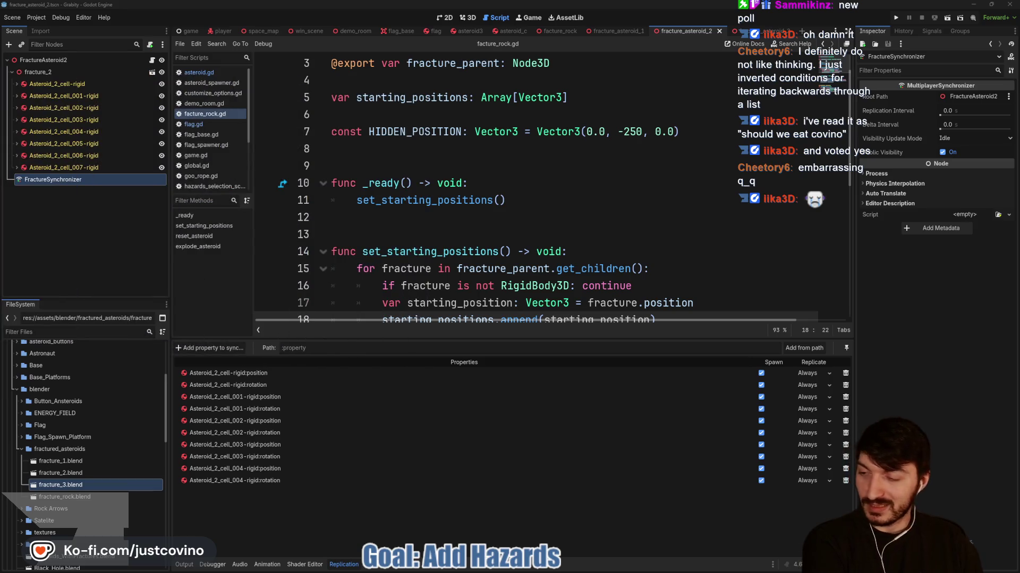
Sync Asteroid_2_cell_005-rigid's position and Node3D rotation
click(211, 349)
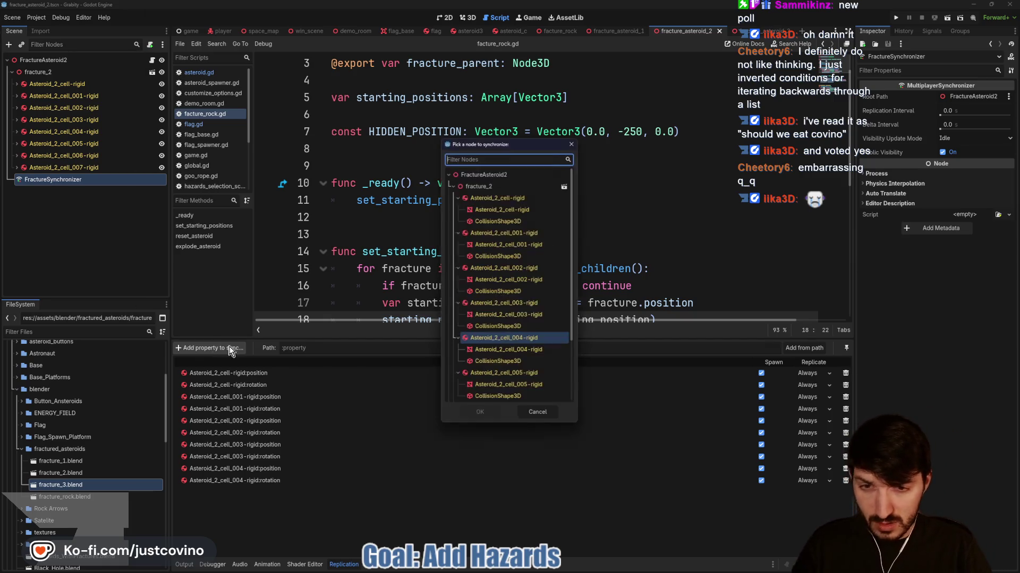
click(530, 375)
click(498, 414)
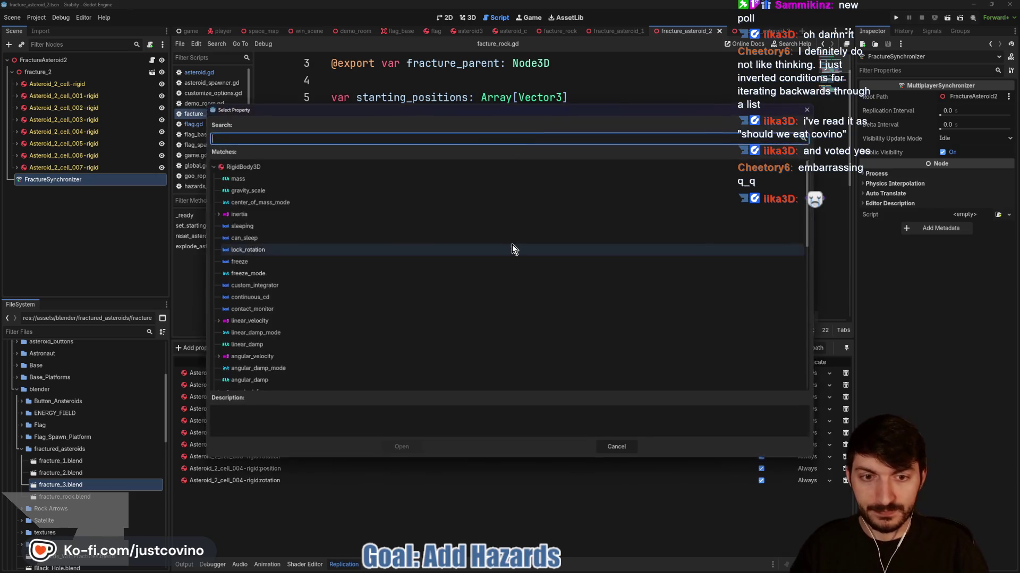
text(posit)
key(Return)
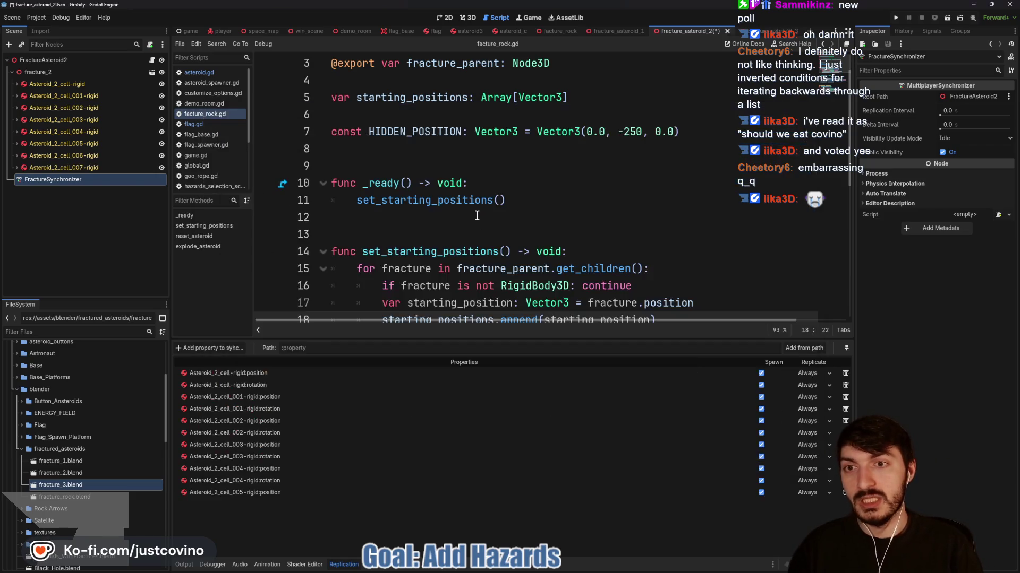
click(222, 348)
click(517, 375)
click(479, 415)
text(rotation)
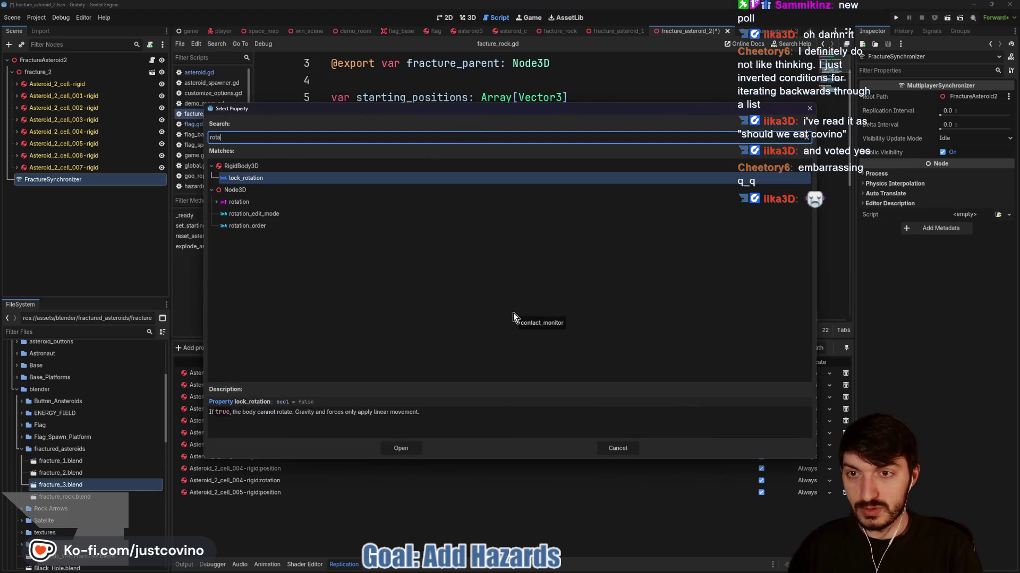
key(Down)
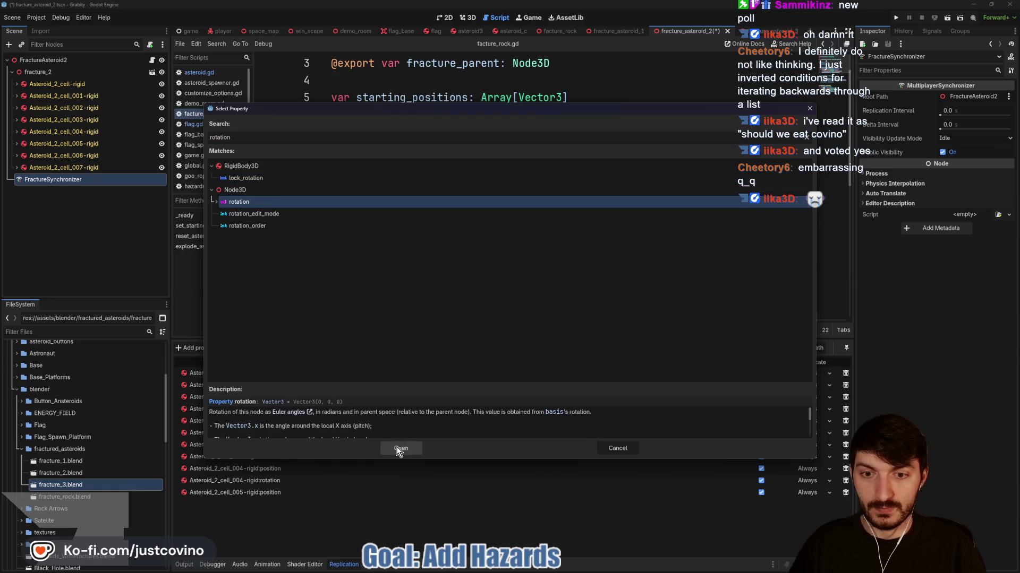
click(400, 449)
Sync Asteroid_2_cell_006-rigid's position and Node3D rotation
click(209, 348)
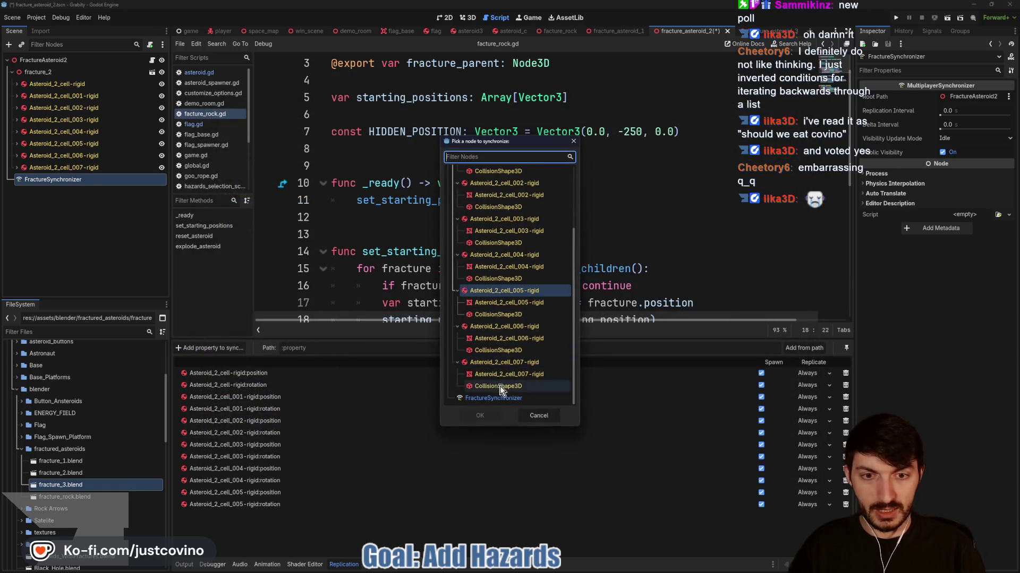
click(503, 327)
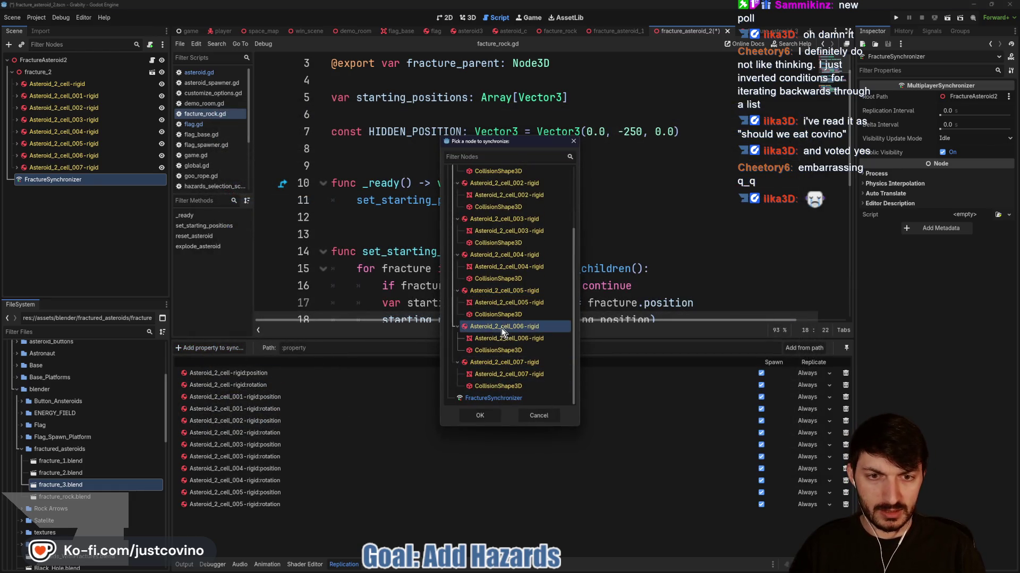
click(488, 420)
text(position)
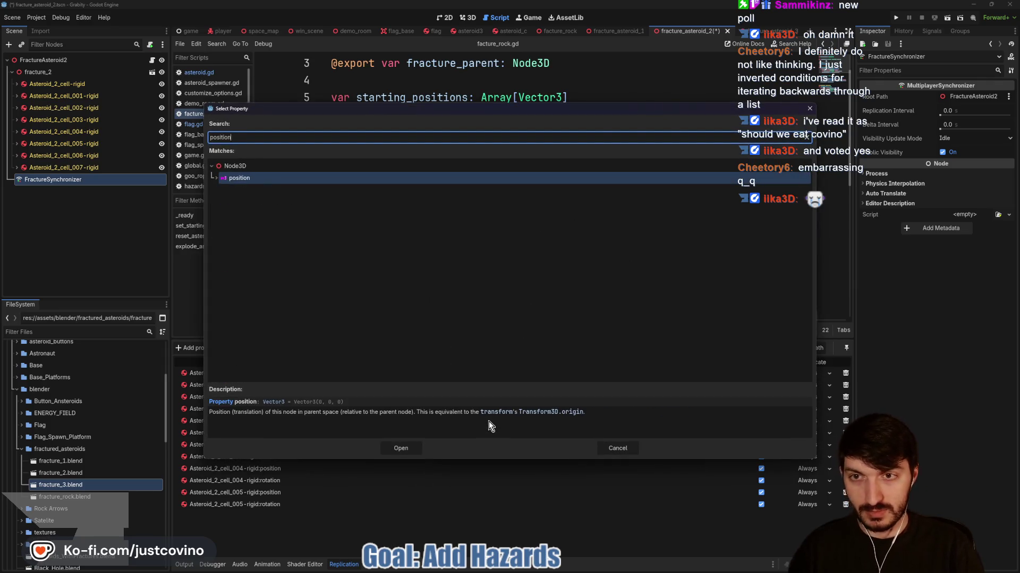
key(Return)
click(209, 348)
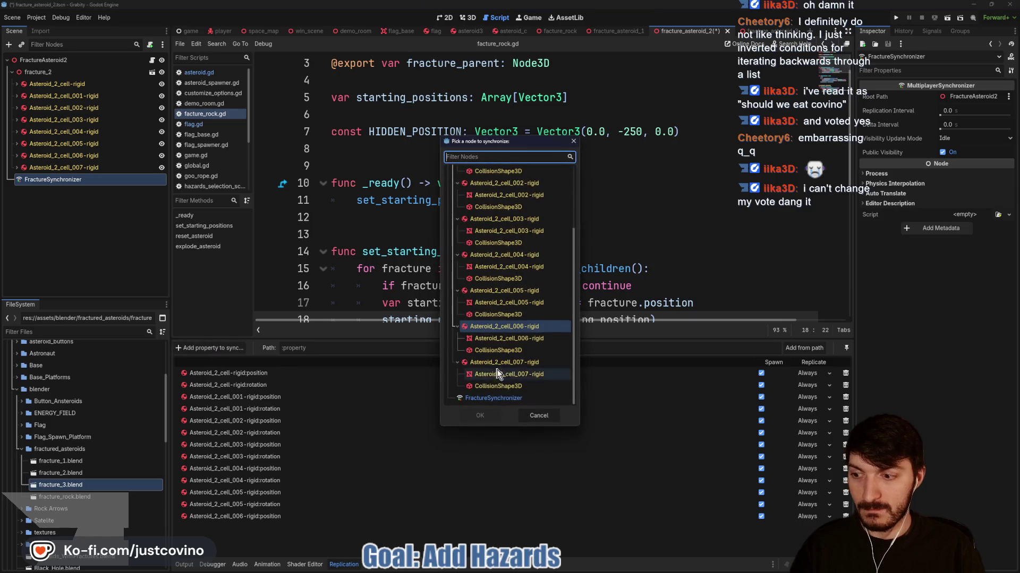
click(489, 326)
click(494, 414)
text(rotatio)
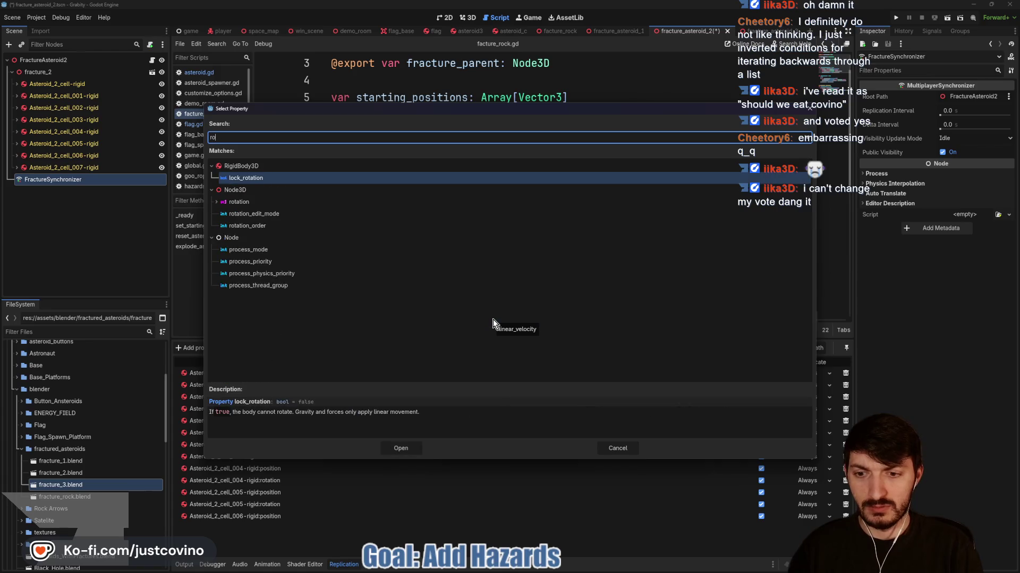
text(n)
click(283, 202)
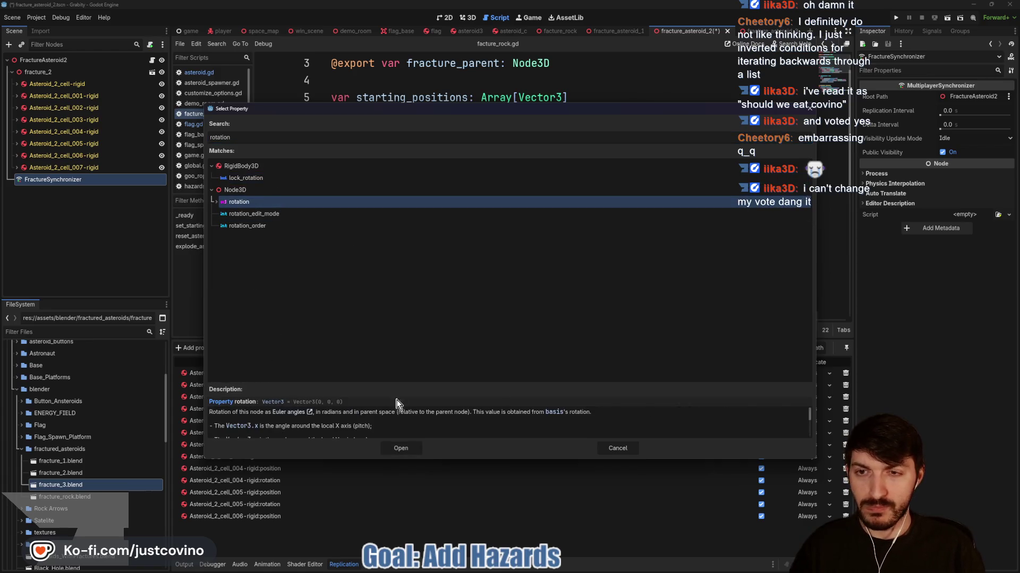
click(402, 449)
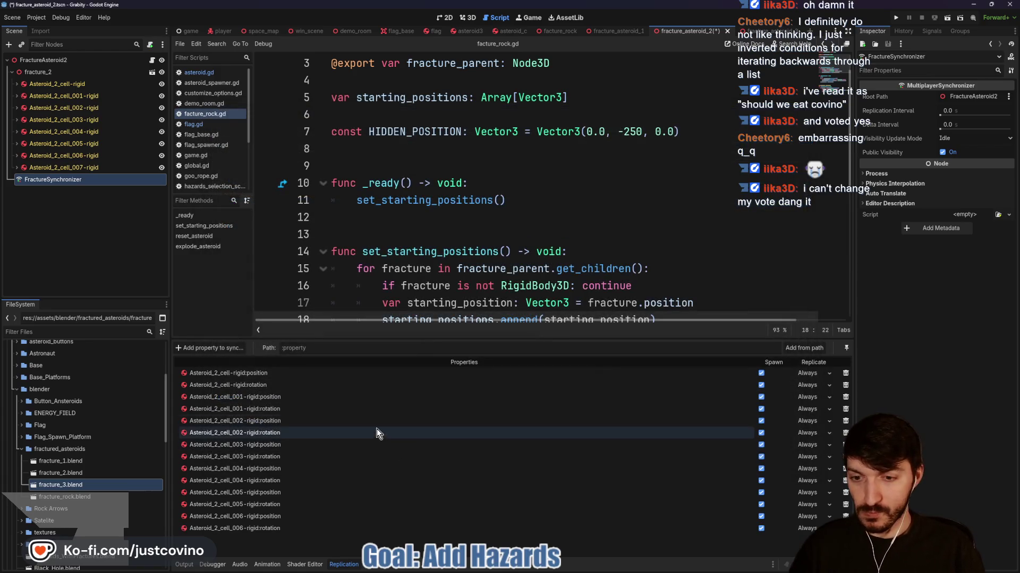
Sync Asteroid_2_cell_007-rigid's position and rotation, then save the scene
click(213, 349)
click(496, 400)
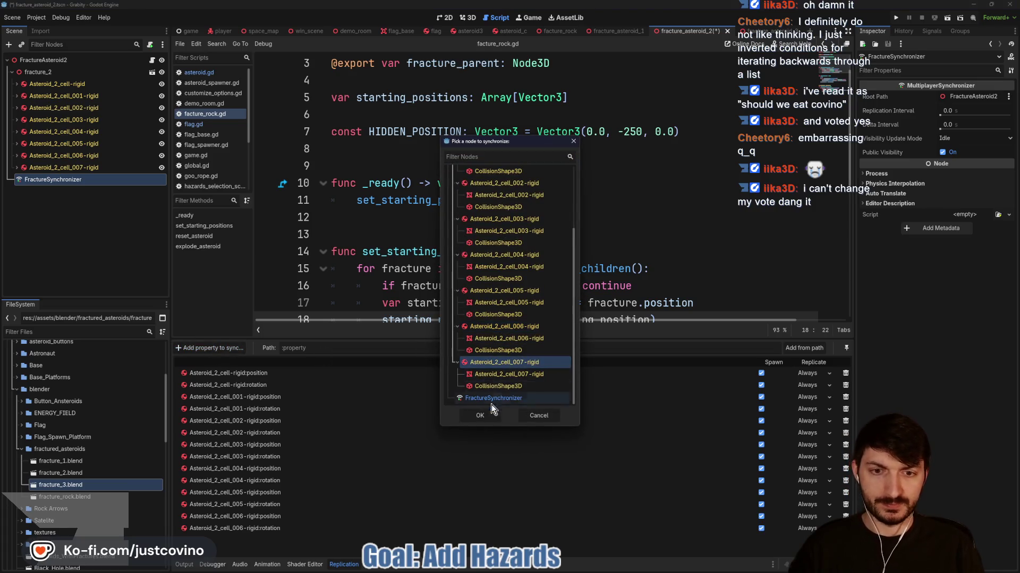
click(494, 414)
text(position)
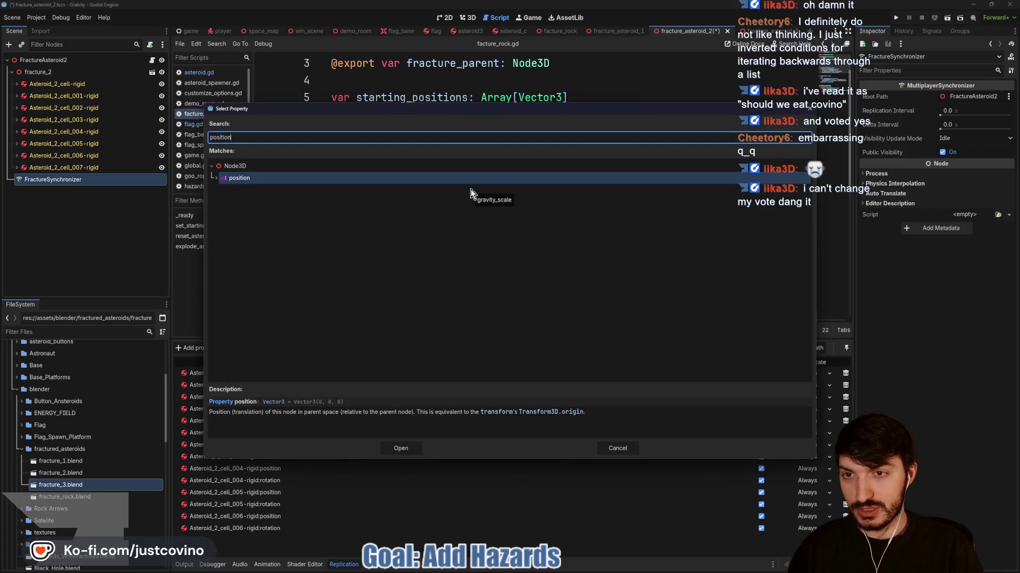
click(400, 448)
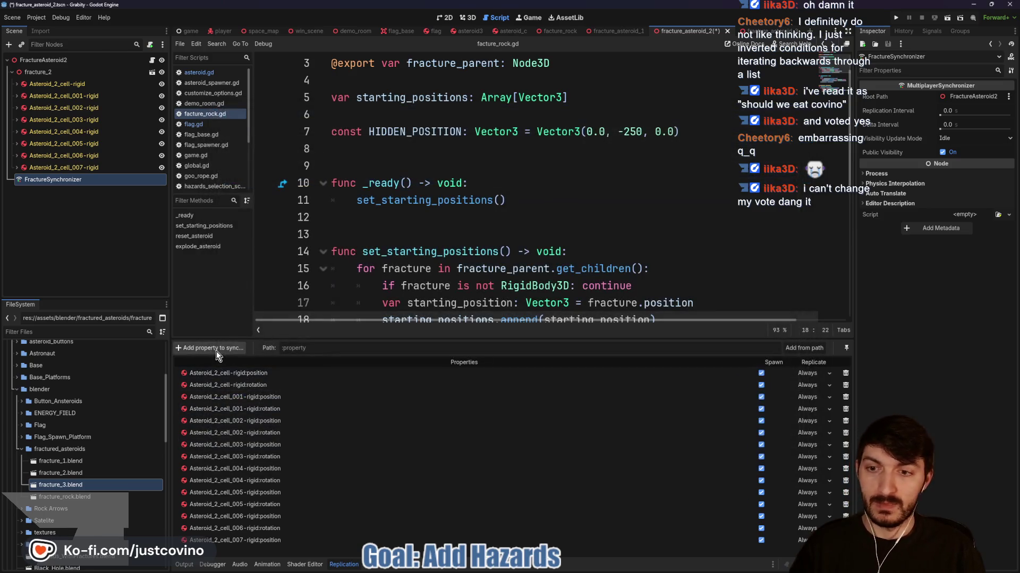
click(210, 348)
click(483, 363)
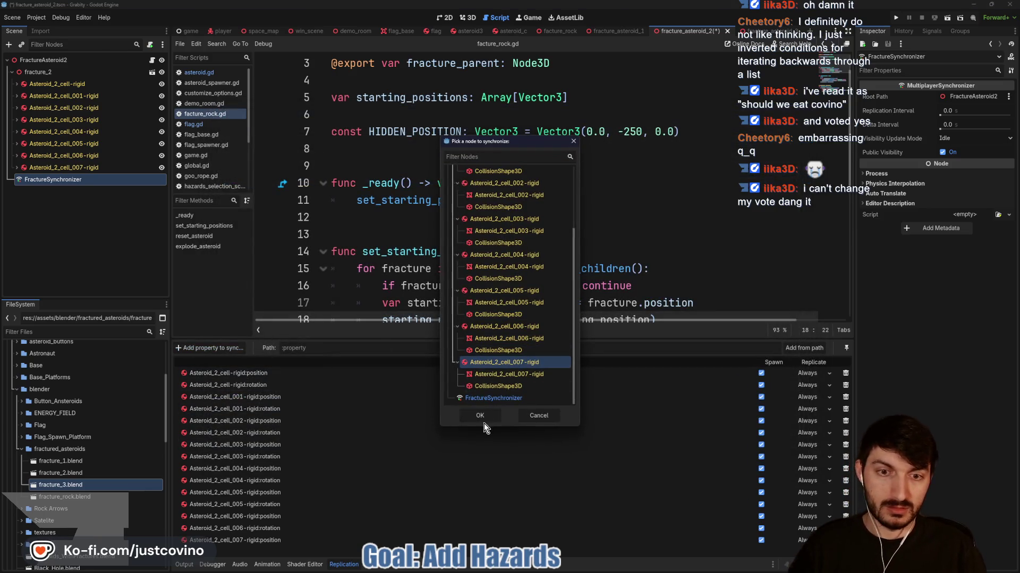
click(479, 415)
text(rotation)
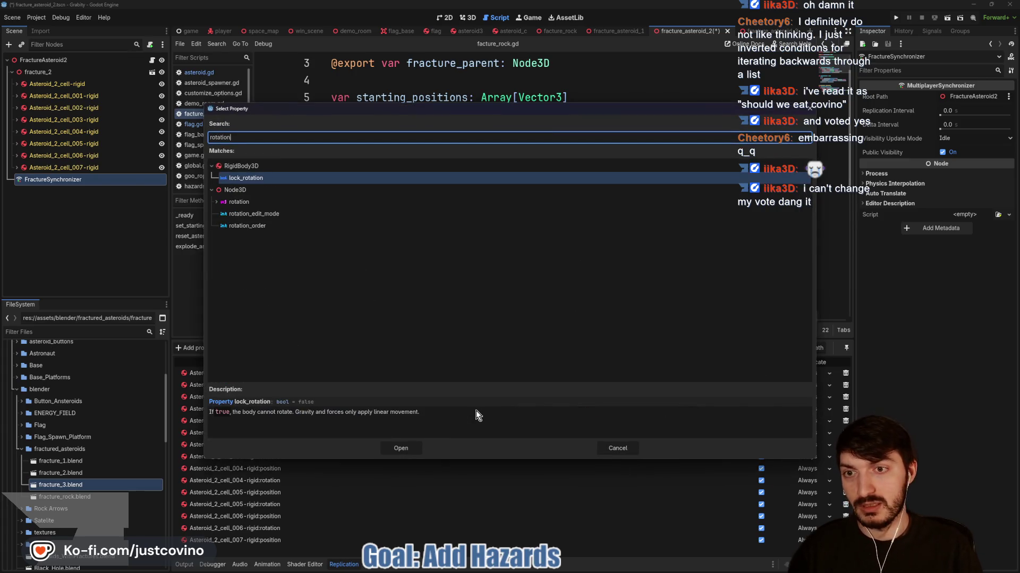
click(265, 203)
click(401, 448)
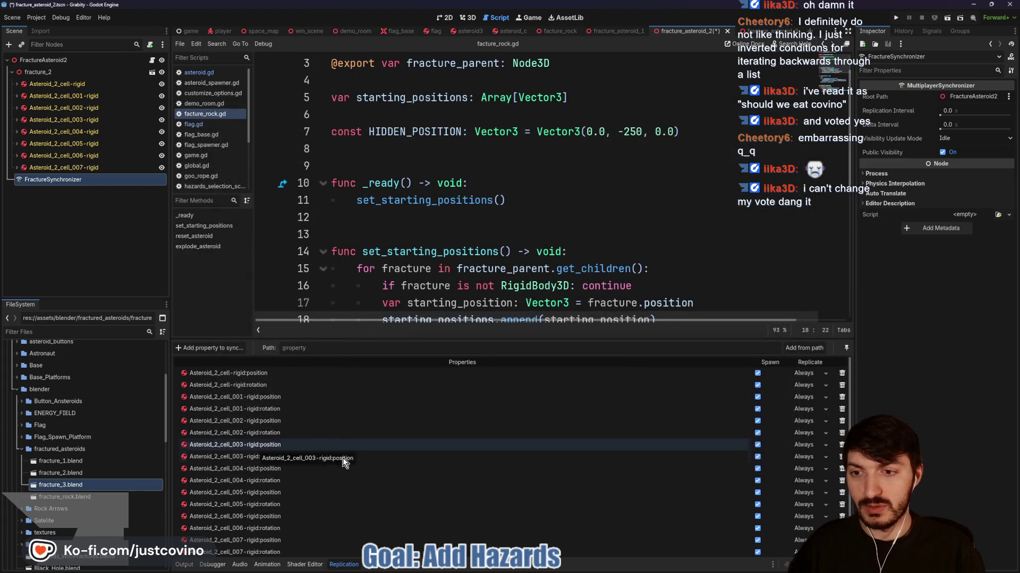
key(ctrl+s)
Add the FractureAsteroid2 root's position and another filtered 'rot' property to sync, then save
click(215, 348)
scroll(505, 239, up, 2)
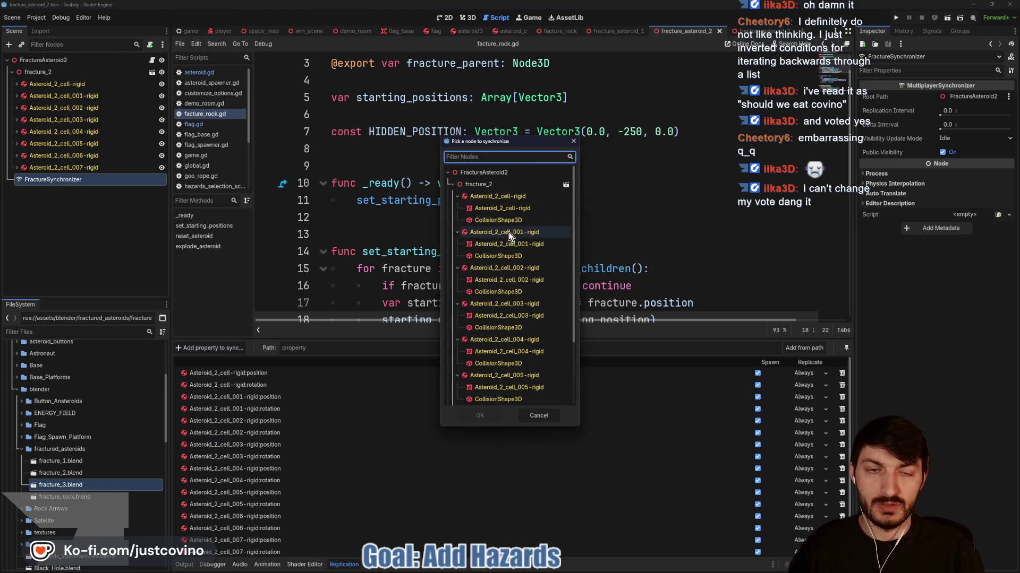
click(483, 170)
click(488, 413)
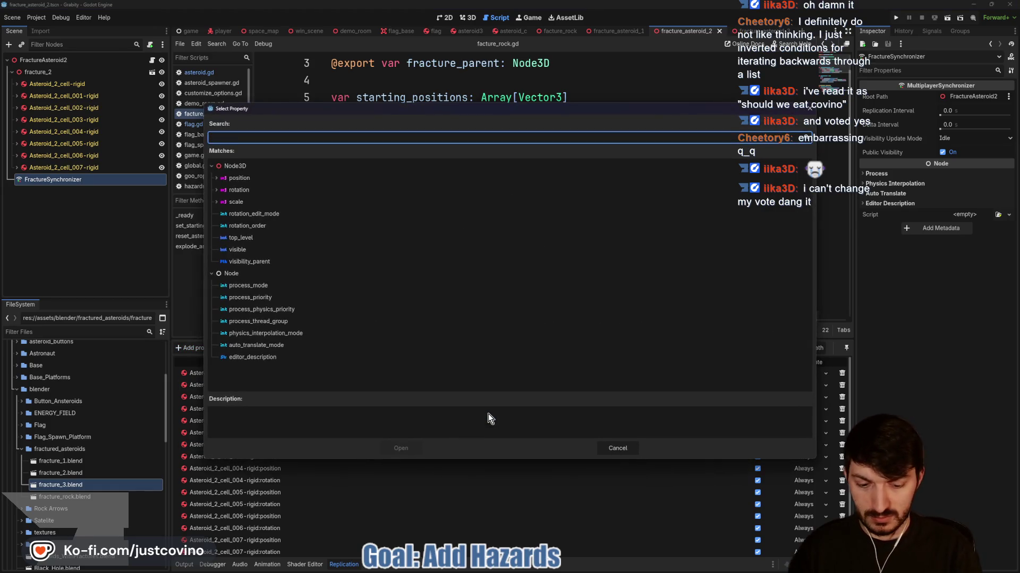
text(posi)
key(Return)
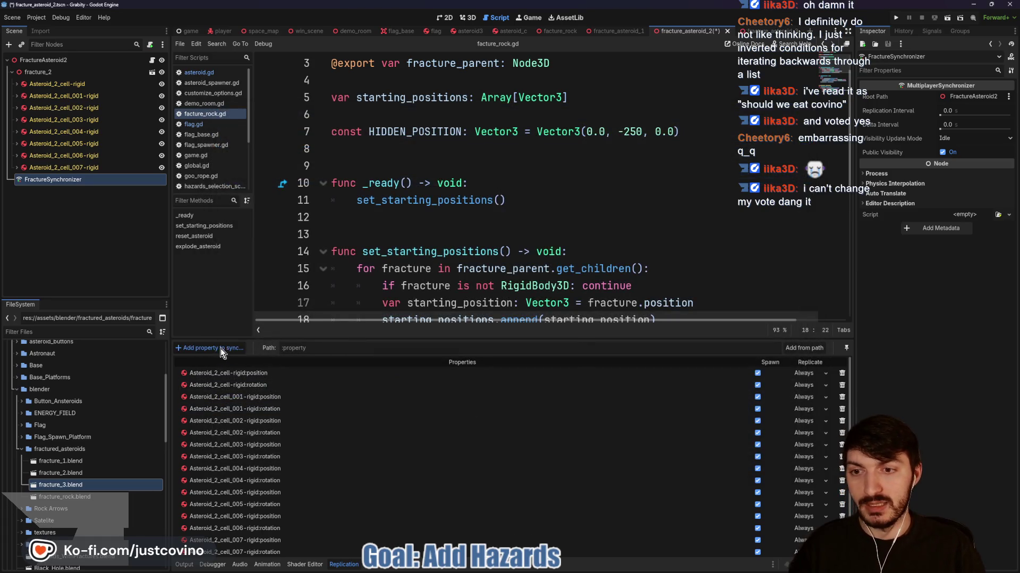
click(221, 348)
click(483, 172)
click(479, 416)
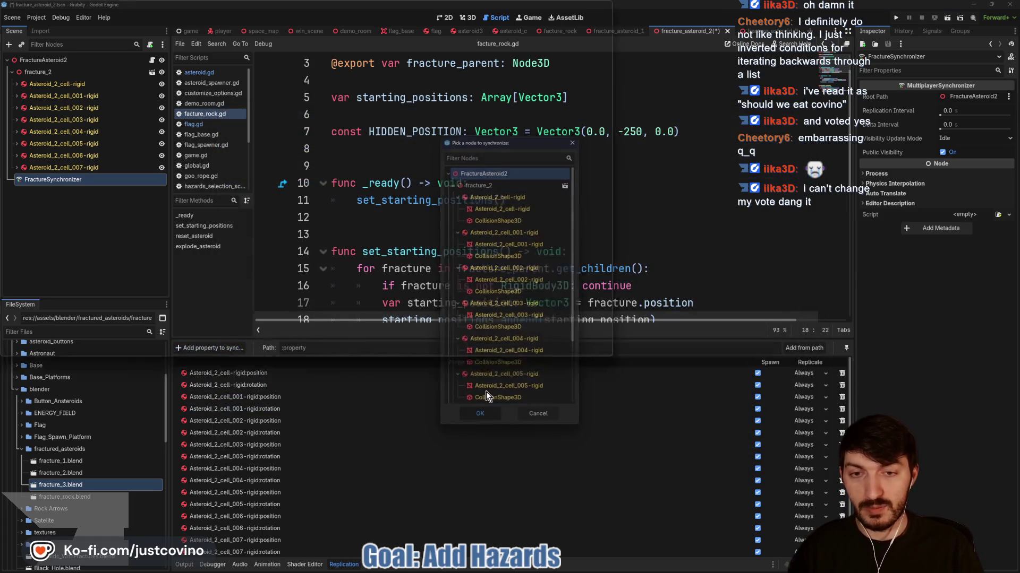
text(rot)
key(Return)
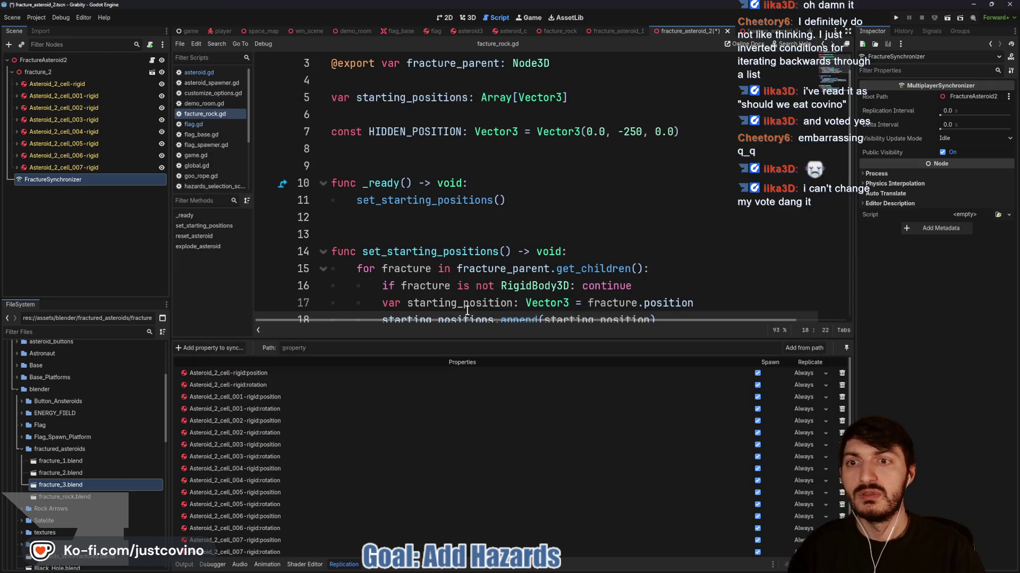
key(ctrl+s)
scroll(524, 415, down, 1)
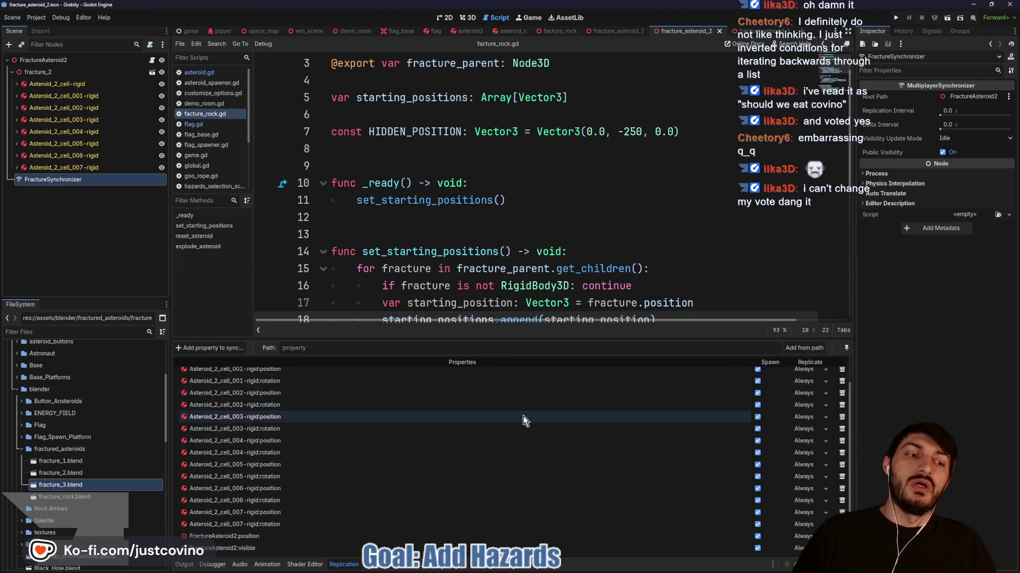
Set FractureAsteroid2's visible to replicate On Change, save, and switch to fracture_asteroid_3
click(803, 548)
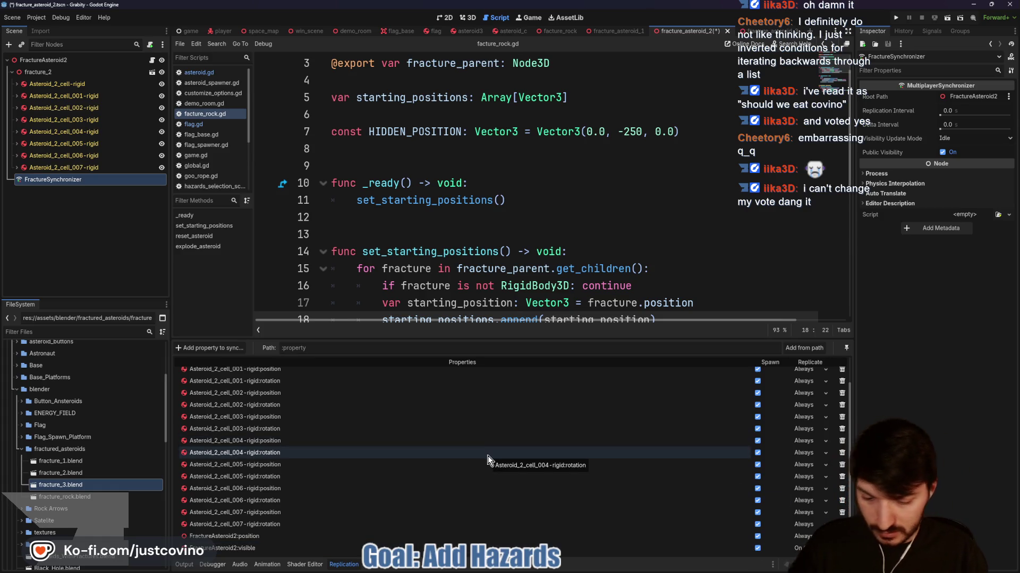
key(ctrl+s)
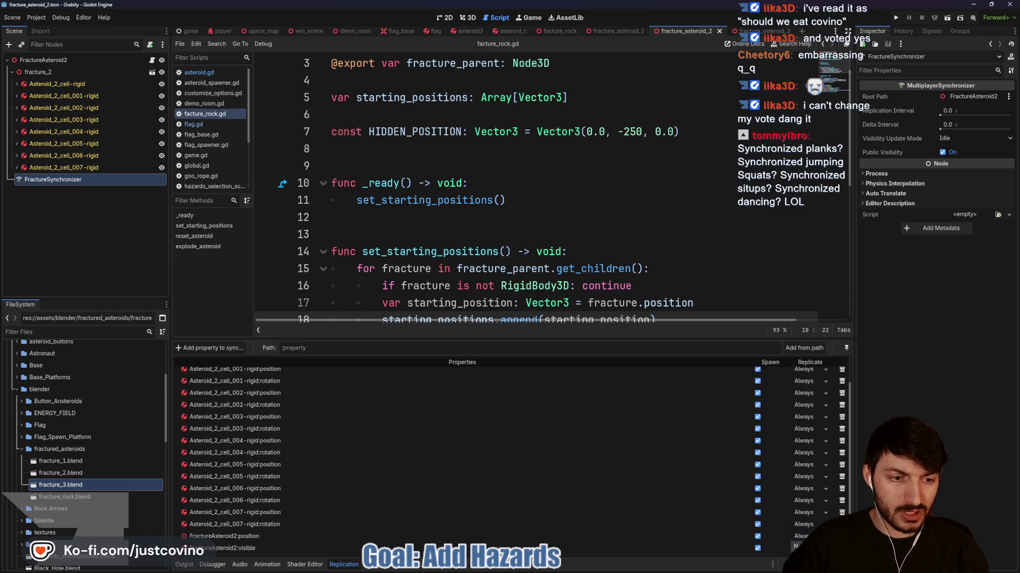
click(596, 219)
key(ctrl+s)
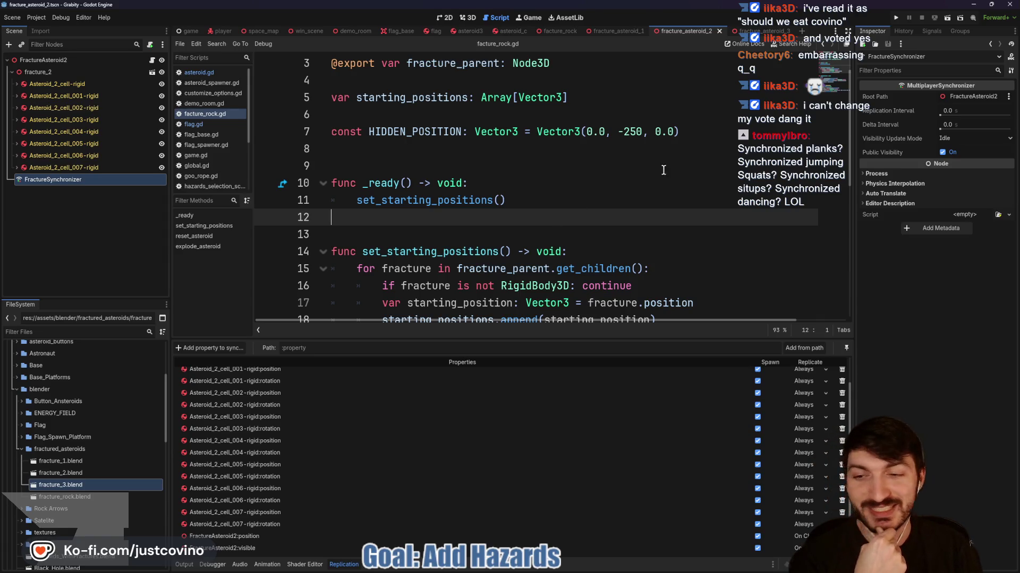
click(745, 33)
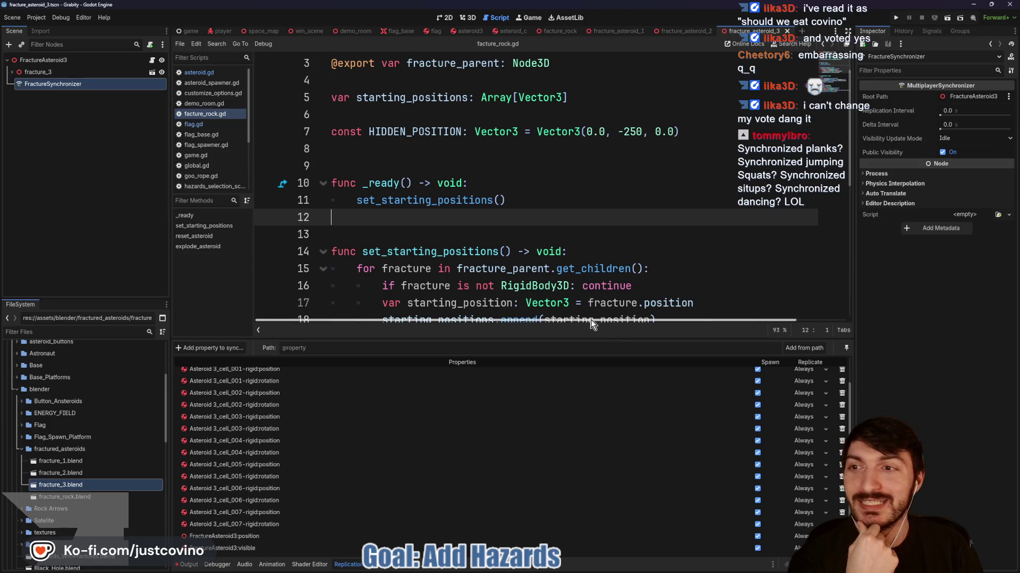
Set FractureAsteroid3's position to replicate On Change and save the scene
click(803, 536)
click(807, 563)
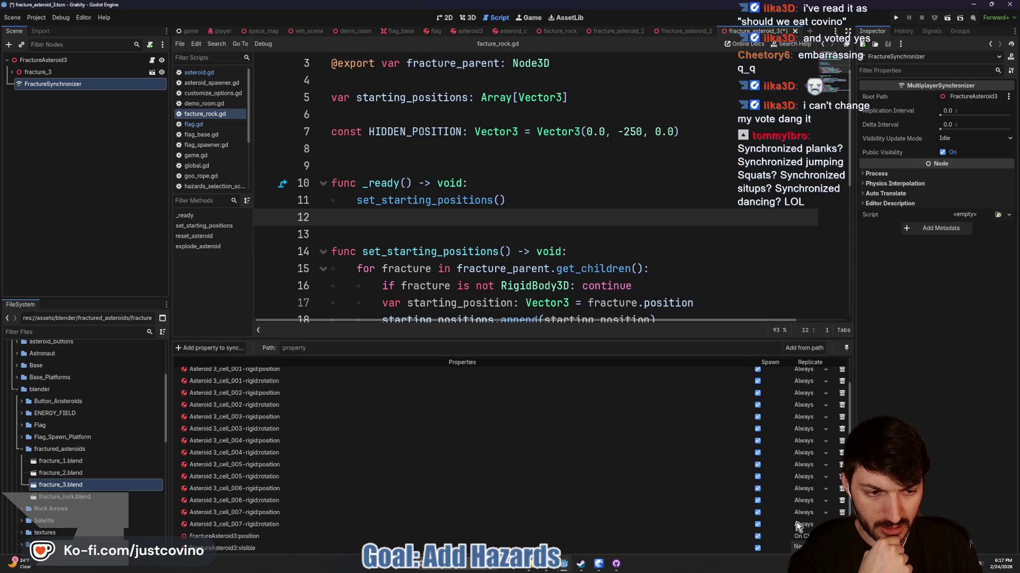
click(574, 234)
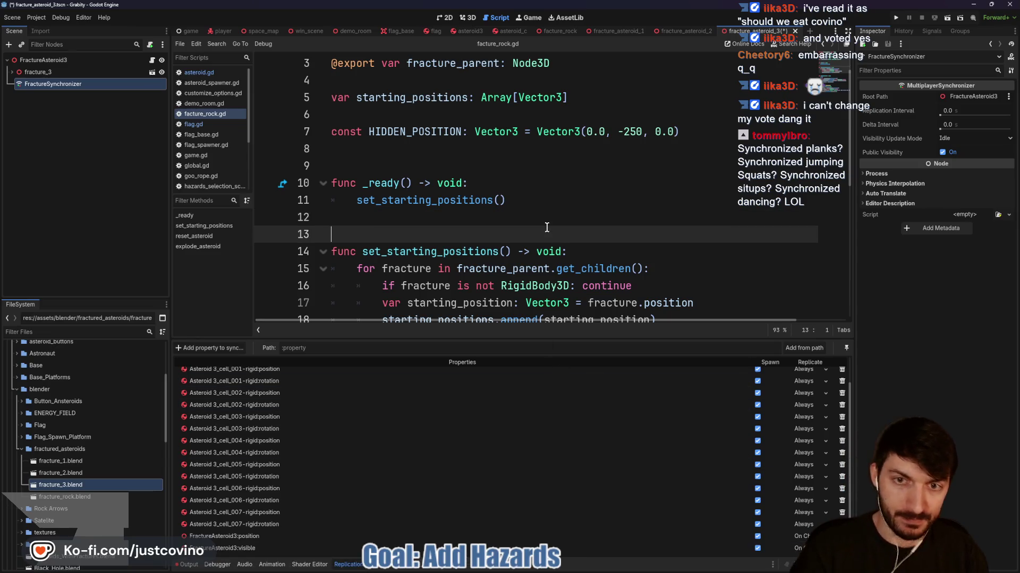
key(ctrl+s)
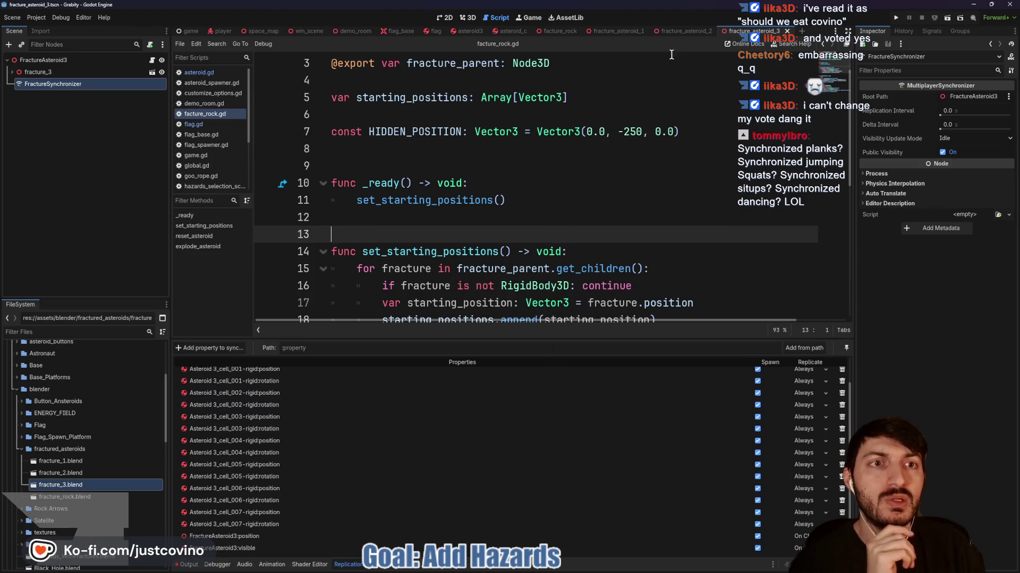
In fracture_asteroid_1, set FractureAsteroid1's visible and position to replicate On Change and save
click(616, 30)
click(101, 80)
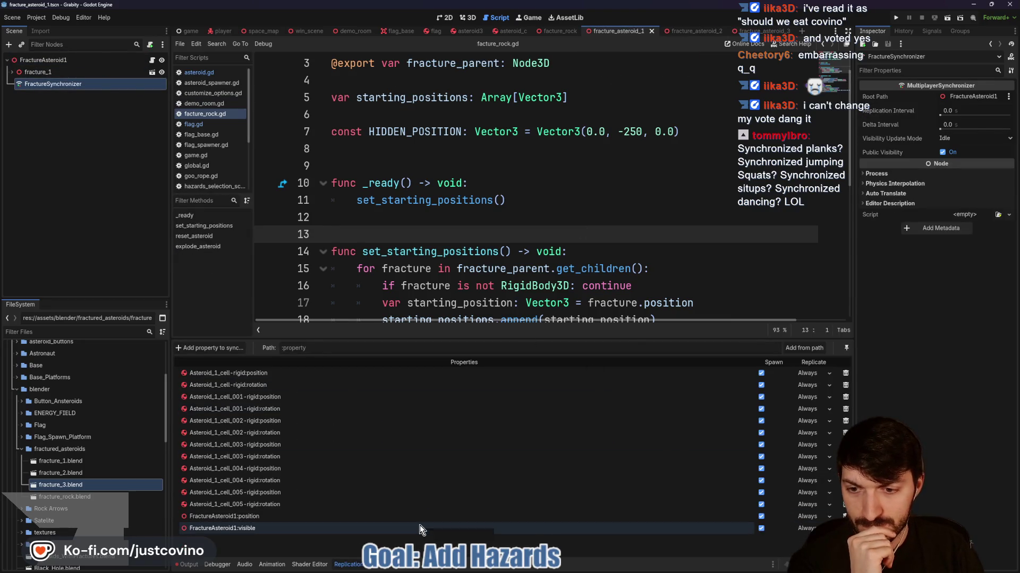
click(799, 528)
click(806, 539)
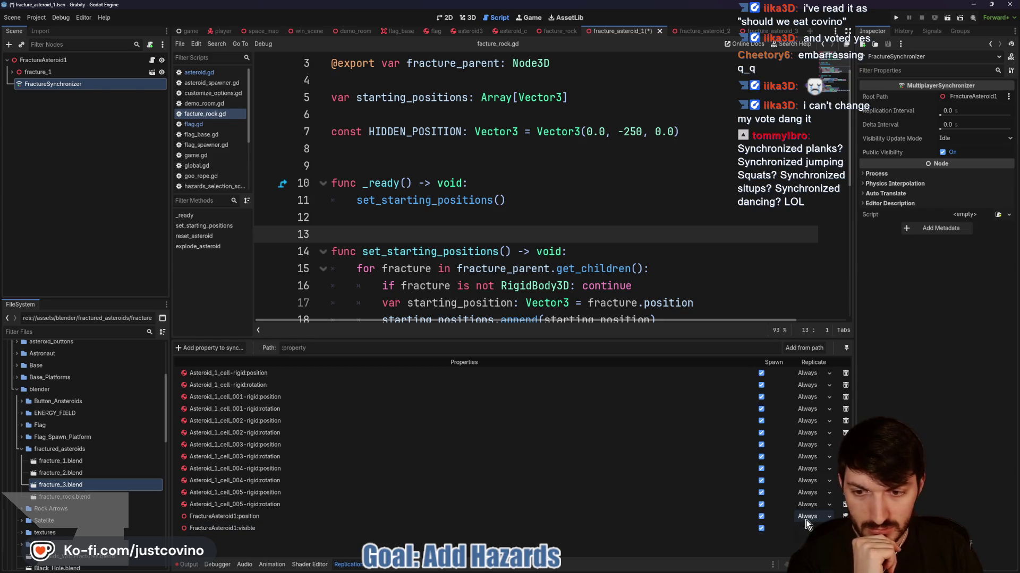
click(807, 528)
click(807, 551)
click(589, 200)
key(ctrl+s)
click(560, 31)
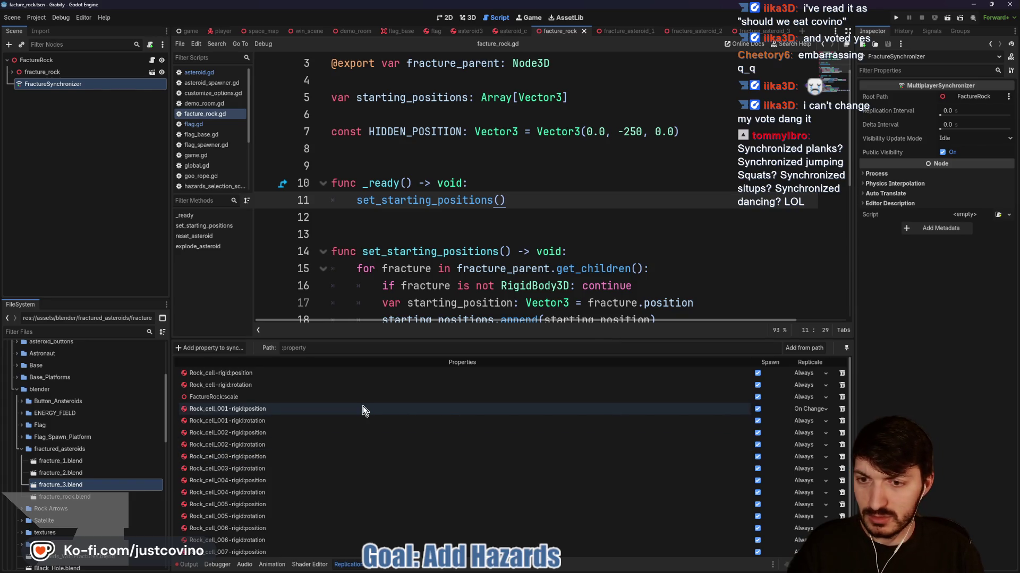
Set Rock_cell_001's position to replicate Always and save the fracture_rock scene
click(807, 409)
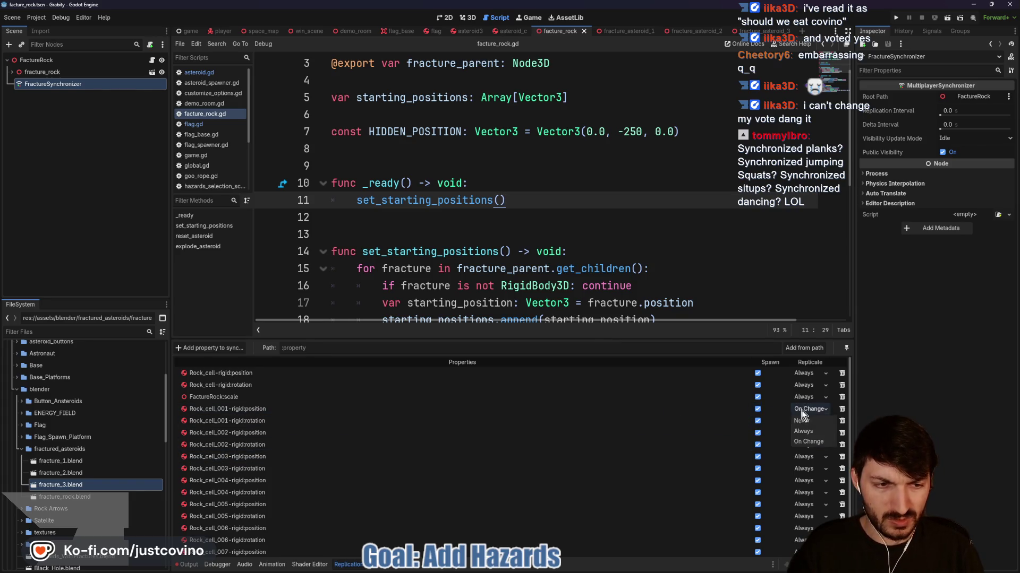
click(809, 432)
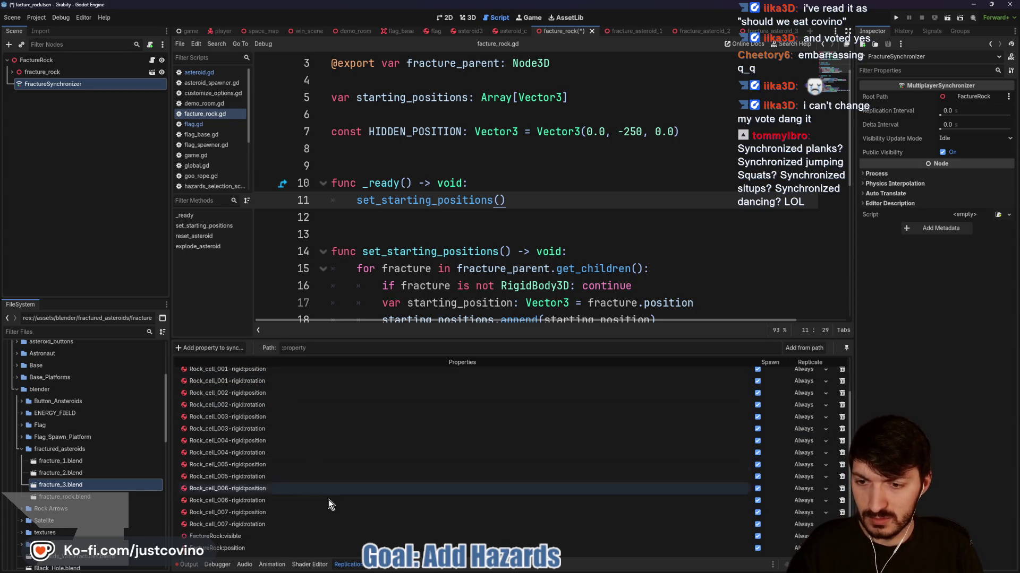
scroll(351, 536, down, 2)
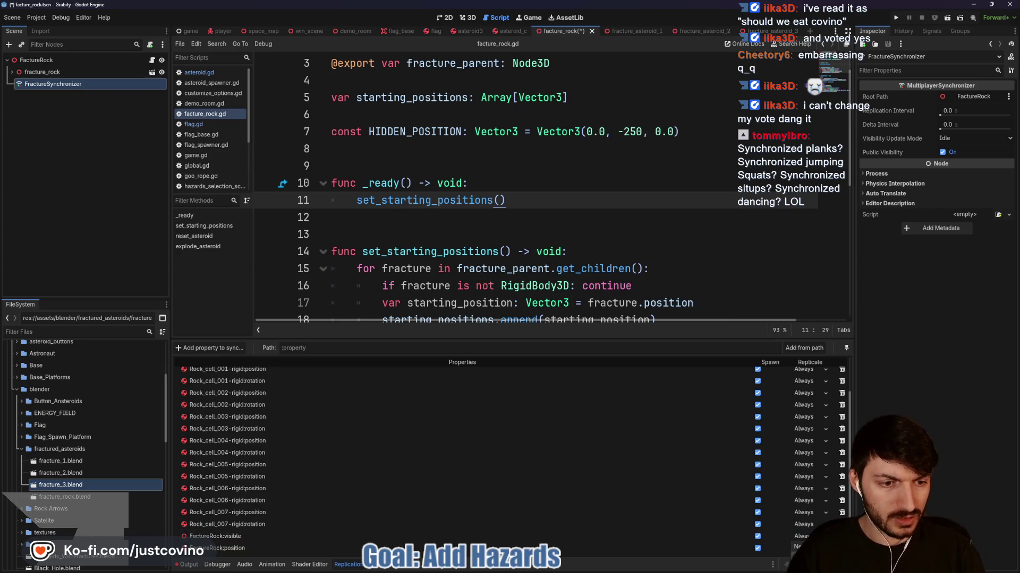
key(ctrl+s)
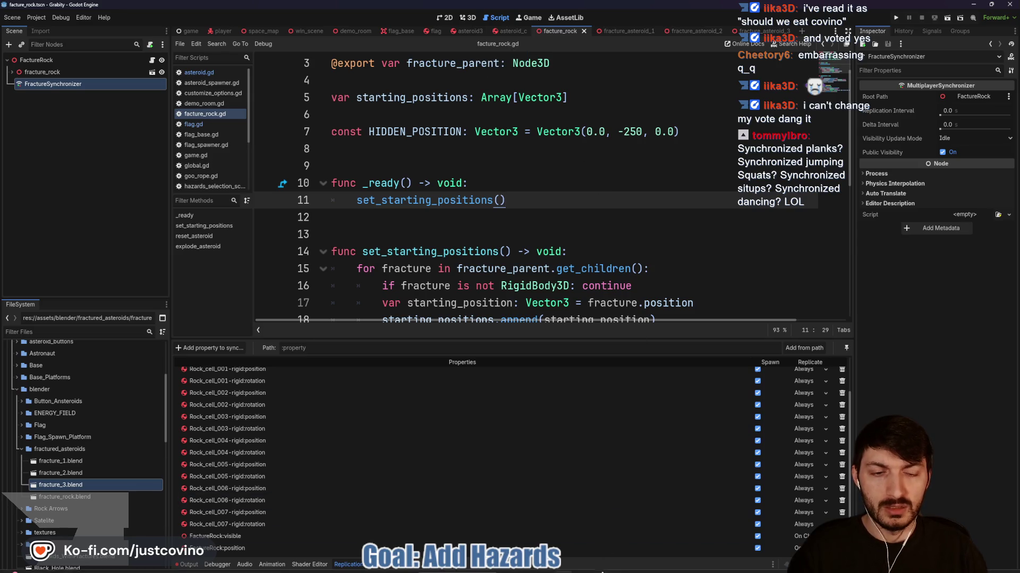
key(alt+Tab)
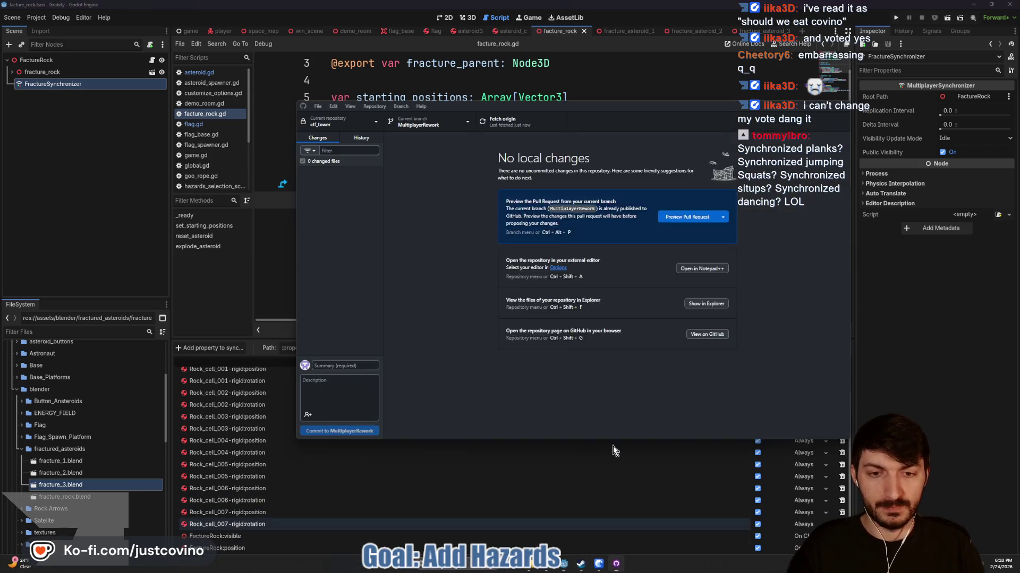
Commit the 10 changed files to MultiplayerRework with a fractured-rocks summary and push to origin
click(350, 365)
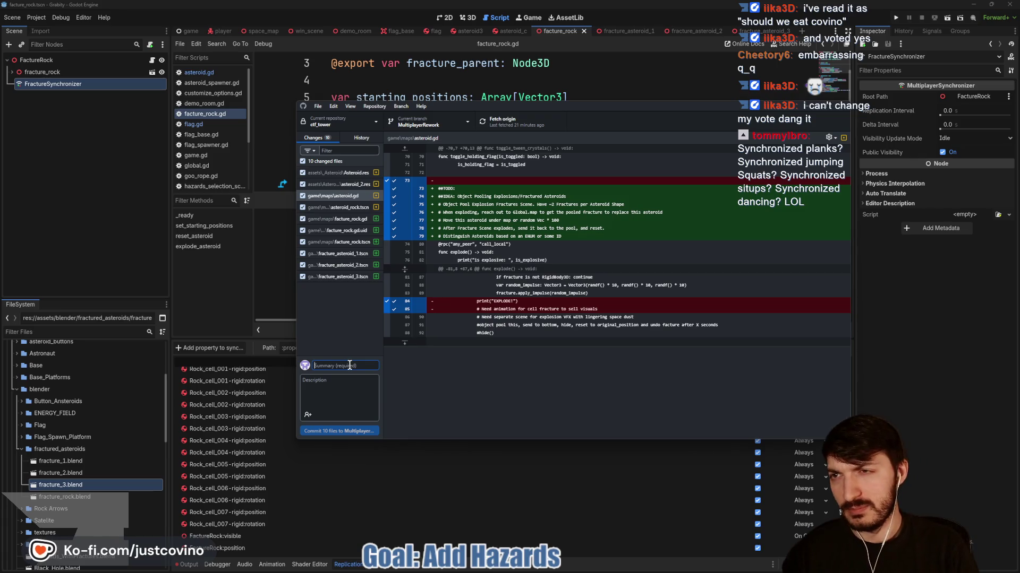
text(All fra)
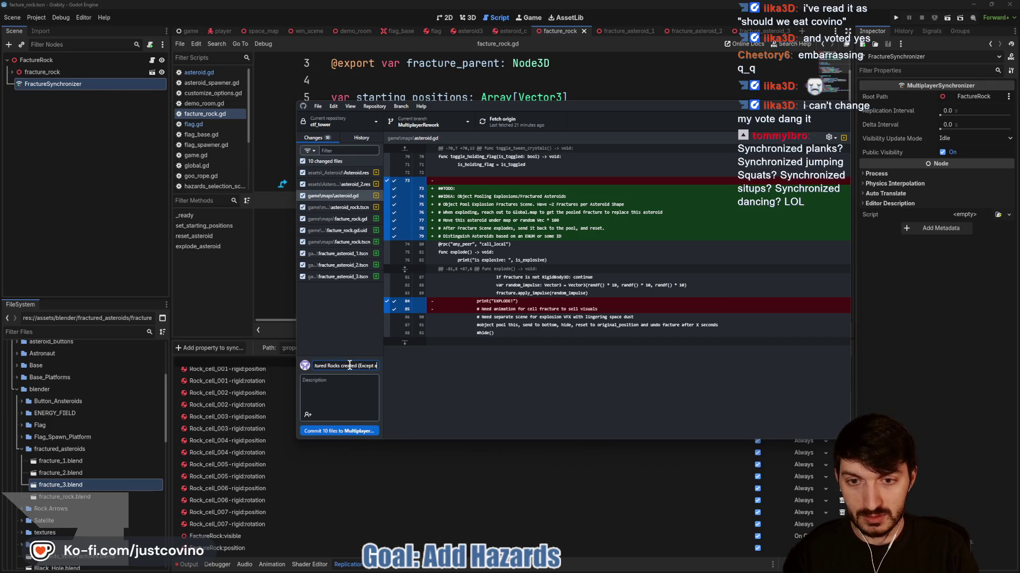
text(teroid C)
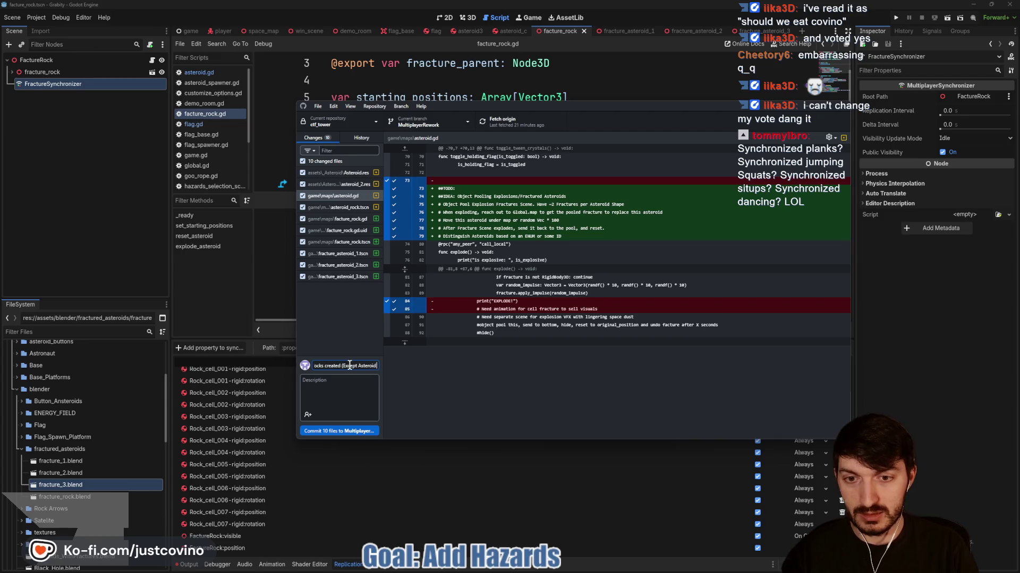
click(360, 432)
click(705, 215)
click(30, 159)
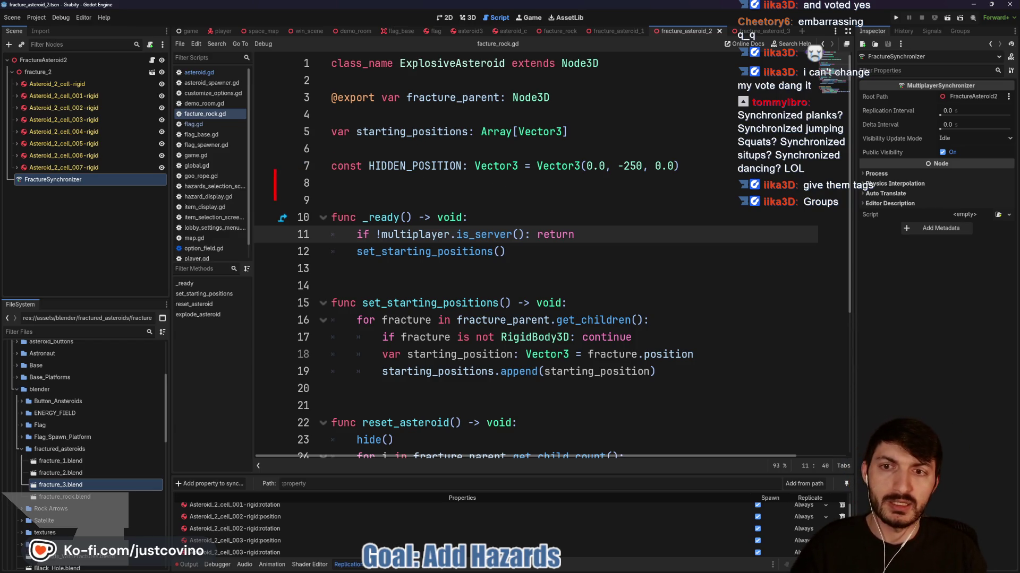
Annotate set_starting_positions() and the Shape / Explosive Shape group notes, then open the asteroid3 scene
text(Group: )
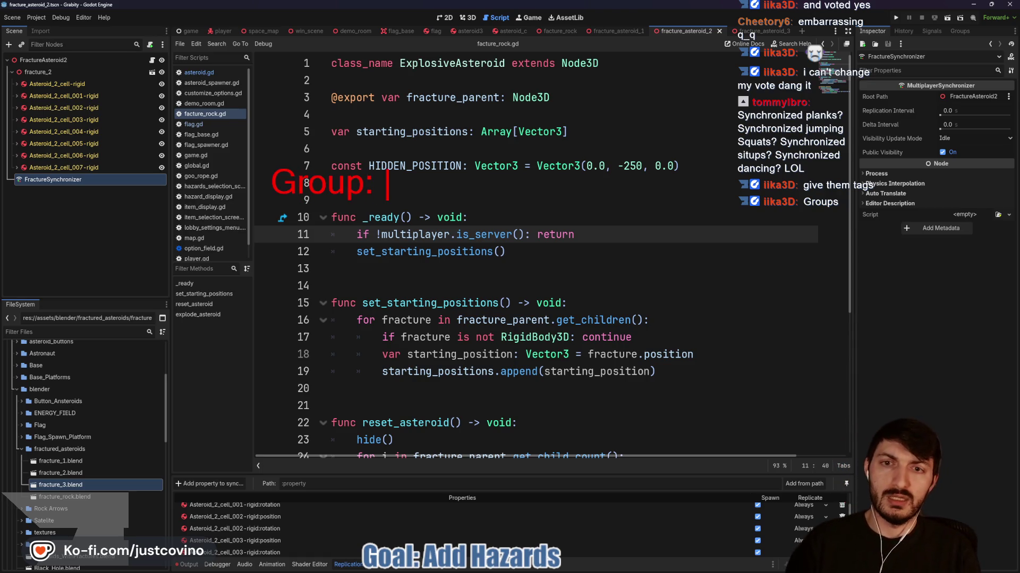
text(Shape)
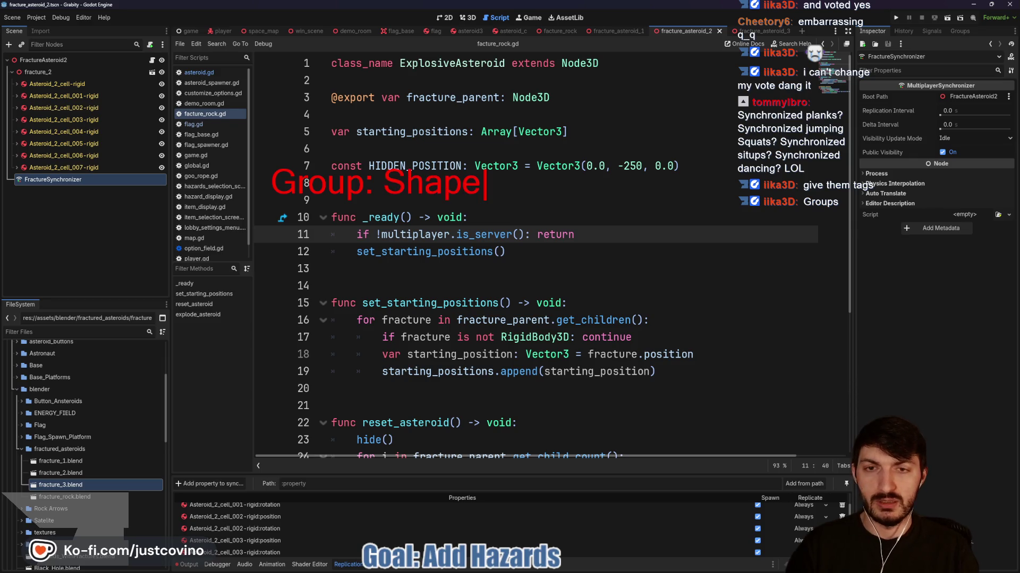
text( Group: )
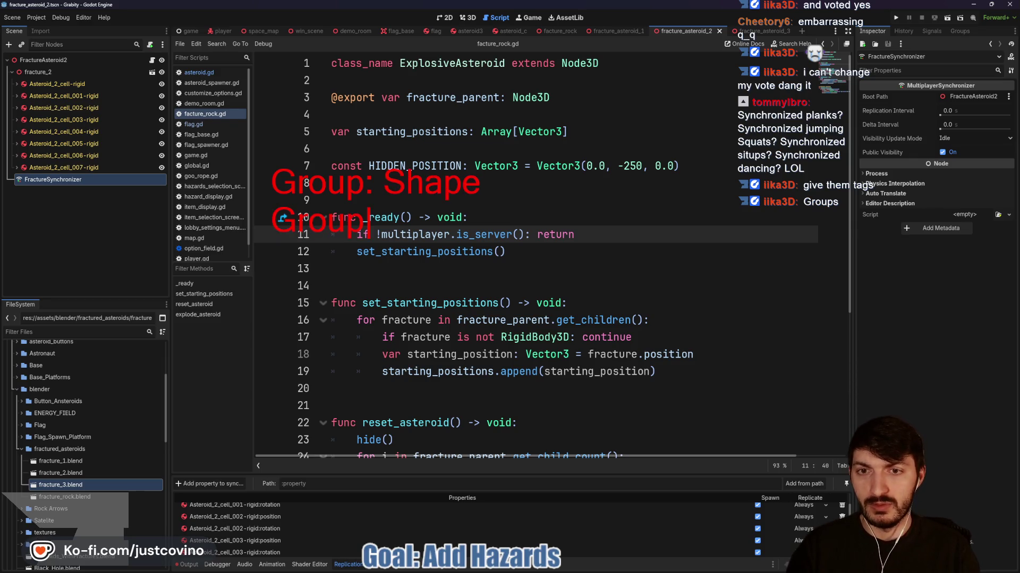
text(Explosive Shape)
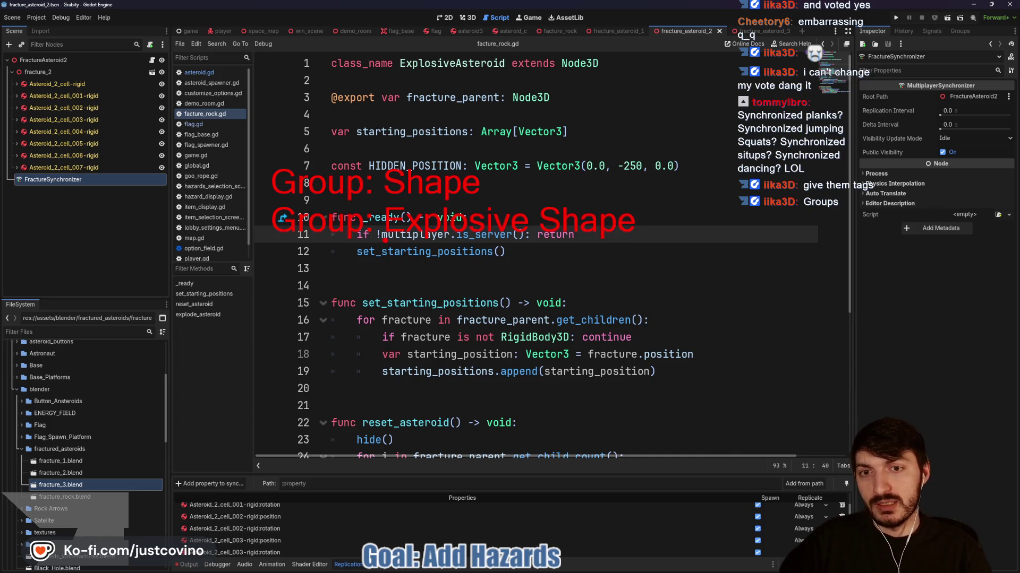
drag(386, 268, 512, 233)
mouse_move(556, 275)
mouse_down()
mouse_move(570, 174)
mouse_move(537, 192)
mouse_up()
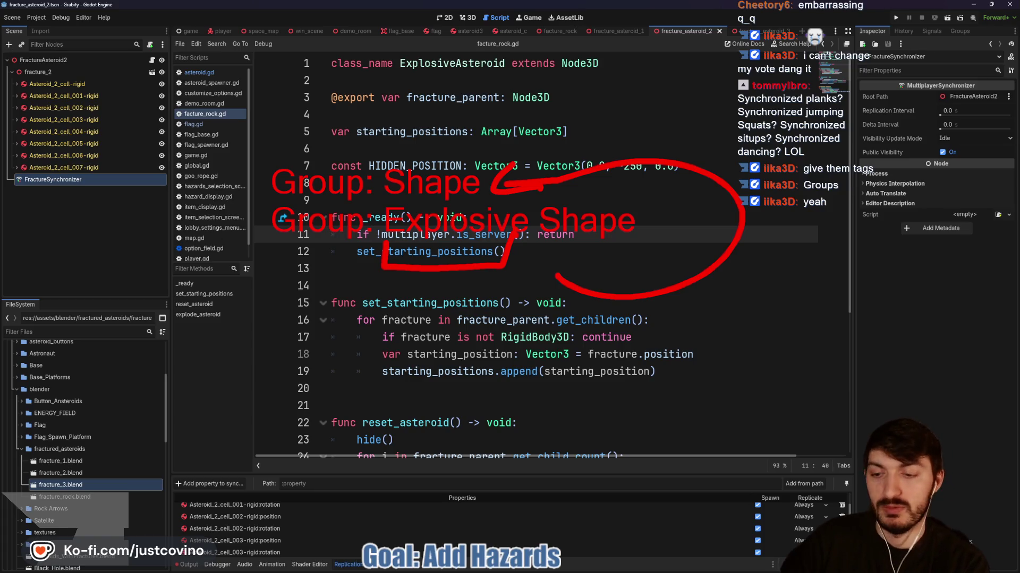
key(Escape)
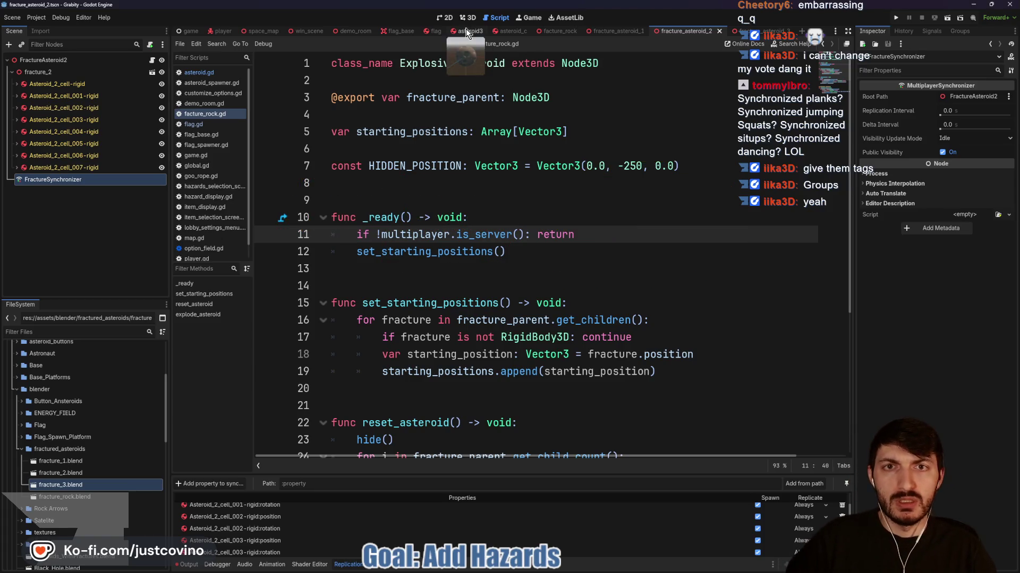
click(468, 31)
scroll(555, 273, up, 2)
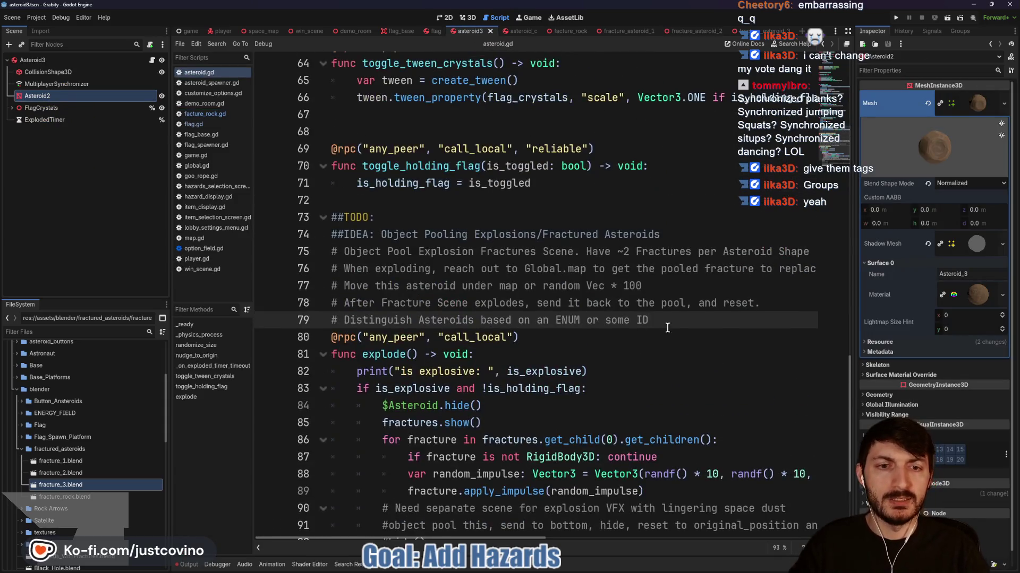